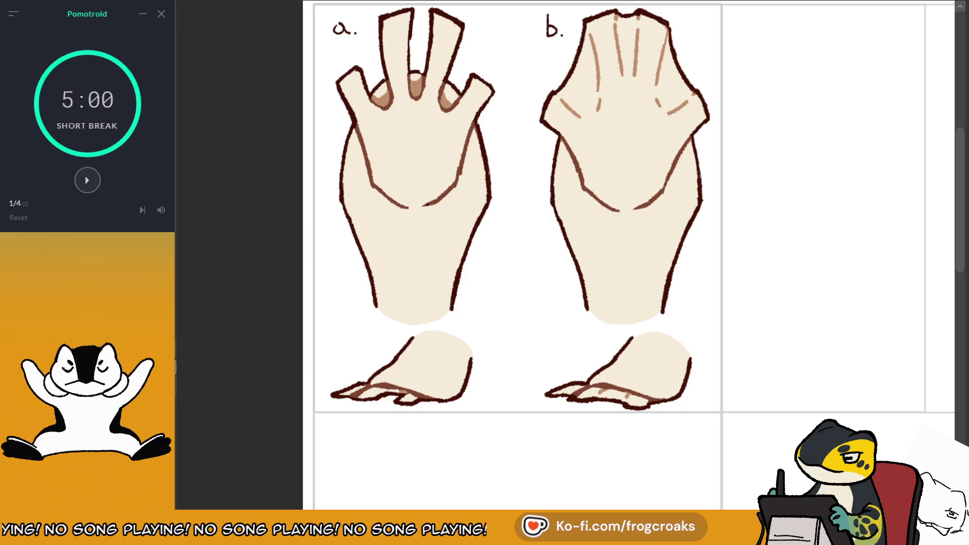
Clear the earlier hand drawings from the top-left panel.
{"action": "key", "text": "ctrl+F1"}
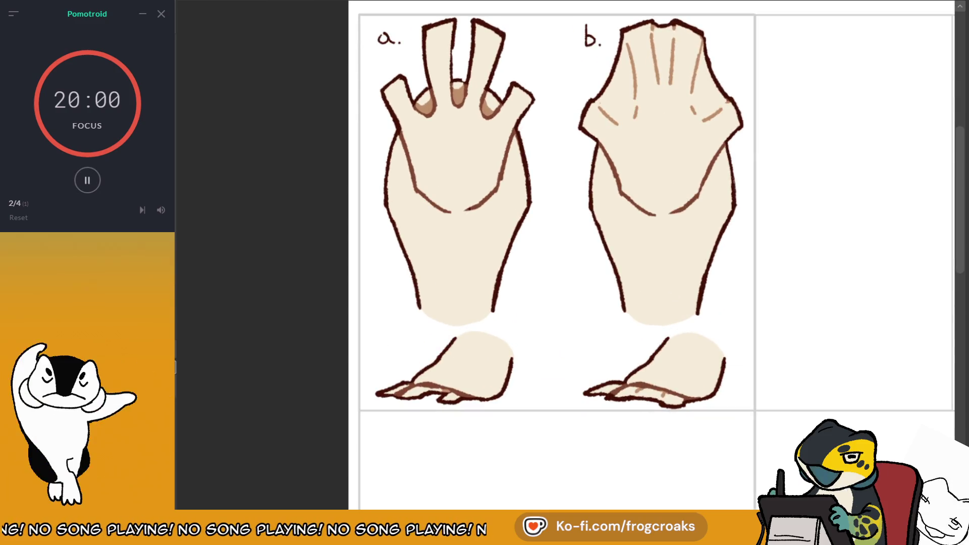
{"action": "scroll", "coordinate": [464, 137], "scroll_direction": "down", "scroll_amount": 1}
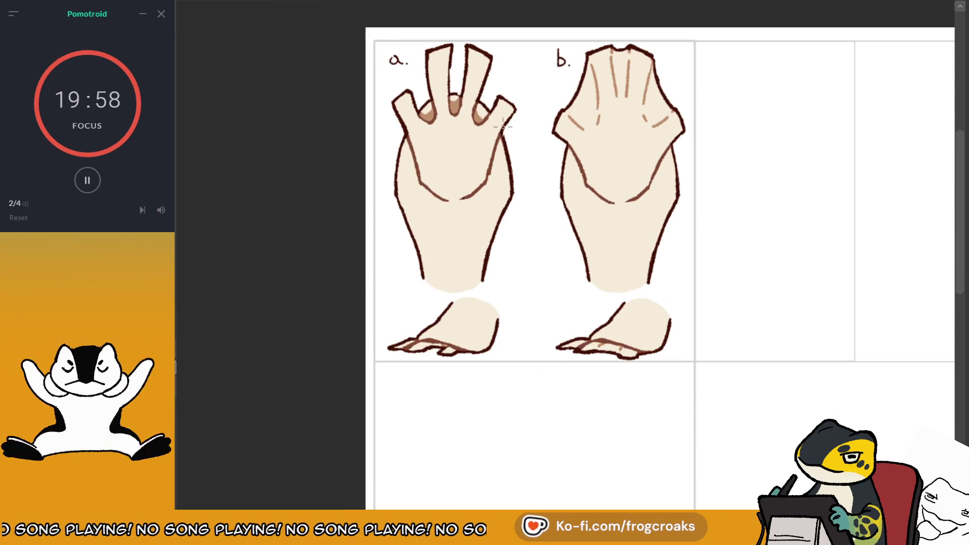
{"action": "scroll", "coordinate": [508, 124], "scroll_direction": "down", "scroll_amount": 1}
{"action": "scroll", "coordinate": [609, 76], "scroll_direction": "up", "scroll_amount": 1}
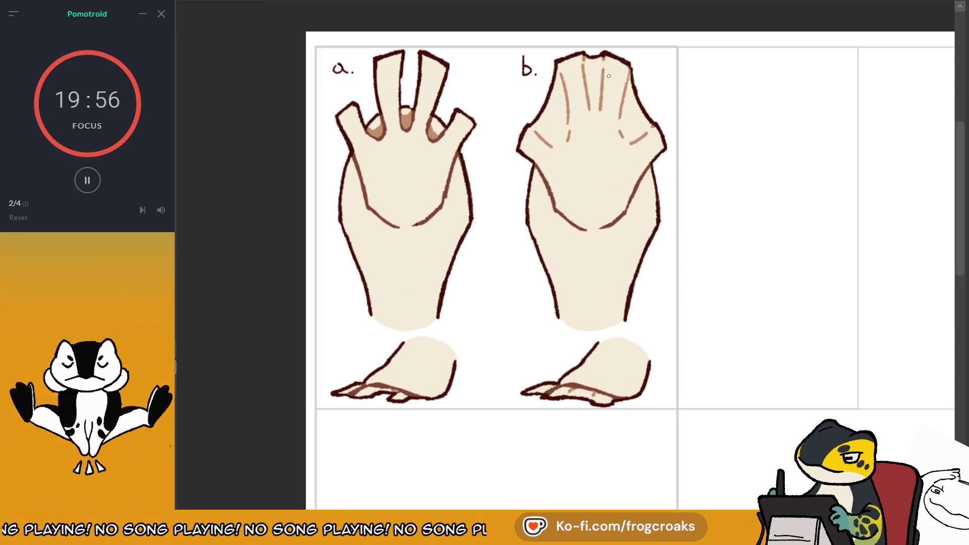
{"action": "scroll", "coordinate": [625, 76], "scroll_direction": "down", "scroll_amount": 1}
{"action": "scroll", "coordinate": [625, 74], "scroll_direction": "up", "scroll_amount": 1}
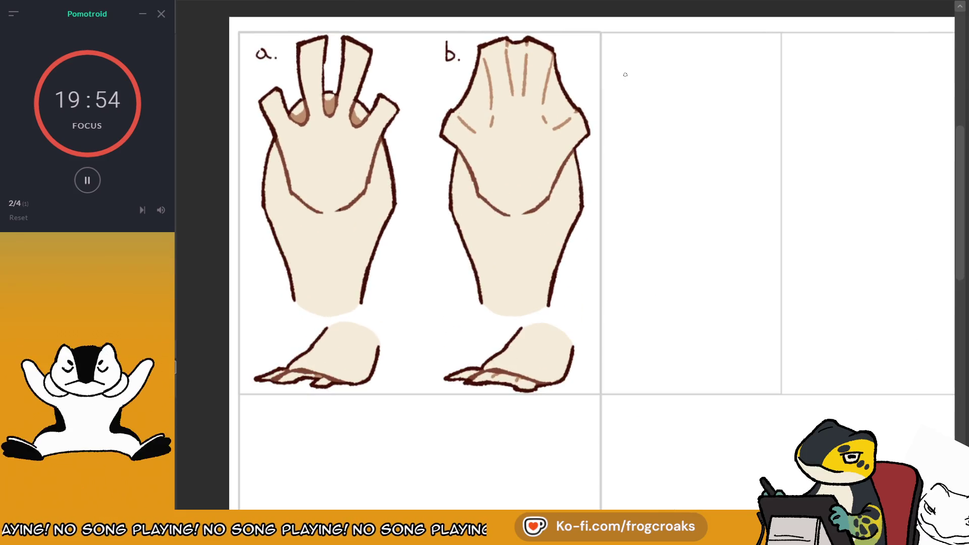
{"action": "scroll", "coordinate": [625, 74], "scroll_direction": "down", "scroll_amount": 1}
{"action": "scroll", "coordinate": [625, 74], "scroll_direction": "down", "scroll_amount": 1}
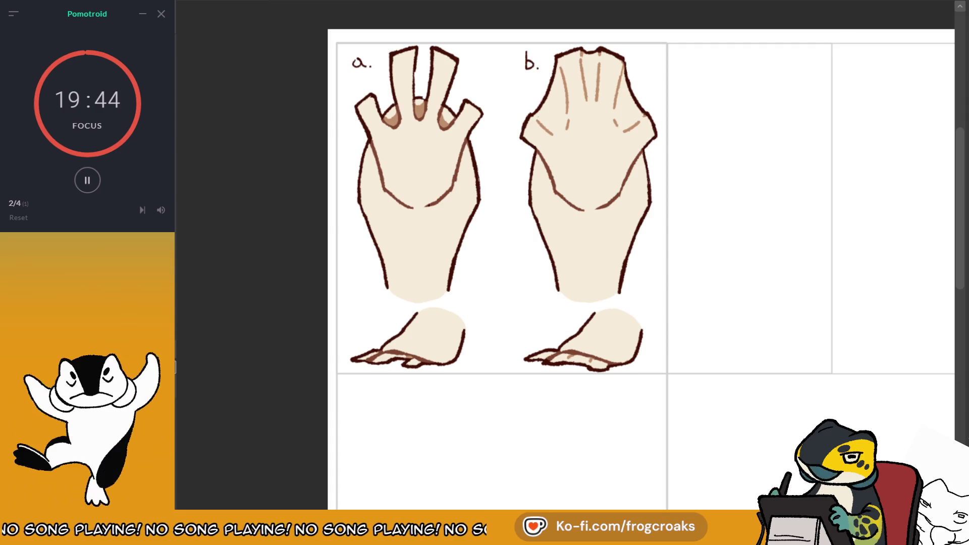
{"action": "key", "text": "ctrl+z"}
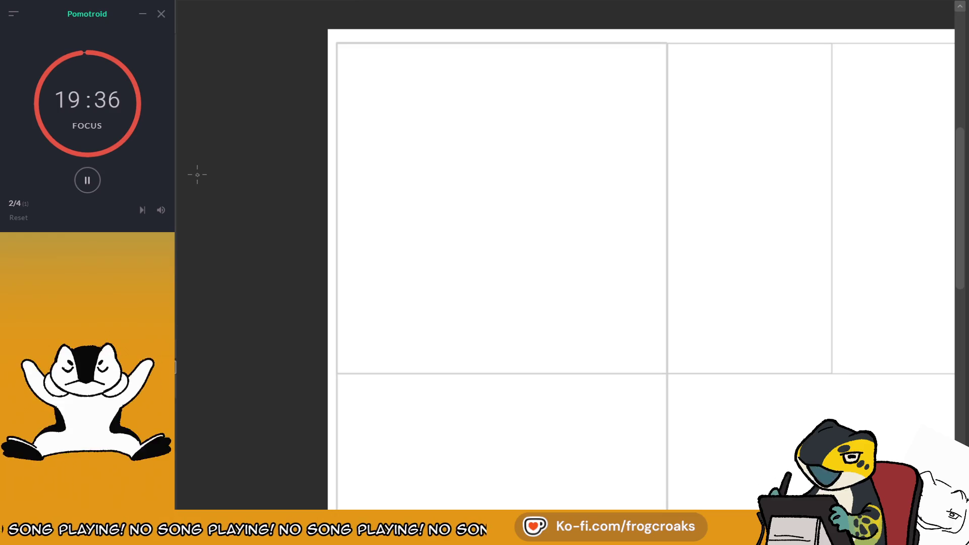
{"action": "scroll", "coordinate": [519, 200], "scroll_direction": "up", "scroll_amount": 1}
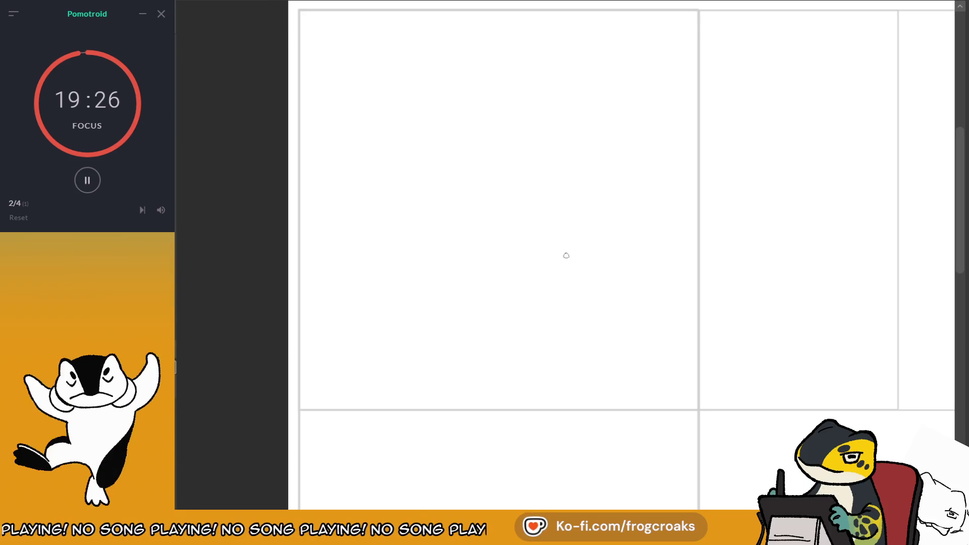
Sketch a large freehand head circle near the top-left of the panel.
{"action": "mouse_move", "coordinate": [421, 31]}
{"action": "left_mouse_down"}
{"action": "mouse_move", "coordinate": [431, 30]}
{"action": "mouse_move", "coordinate": [423, 48]}
{"action": "left_mouse_up"}
{"action": "key", "text": "ctrl+z"}
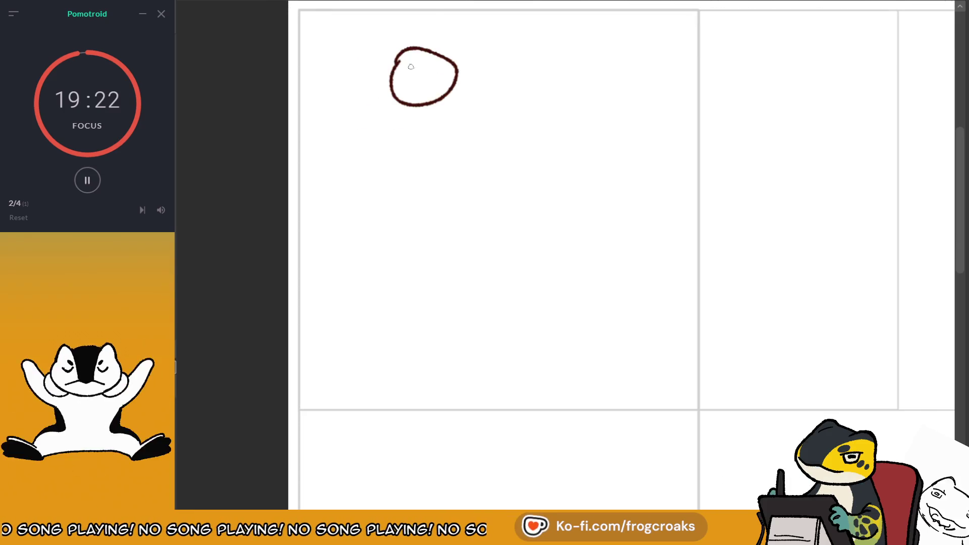
{"action": "key", "text": "ctrl+z"}
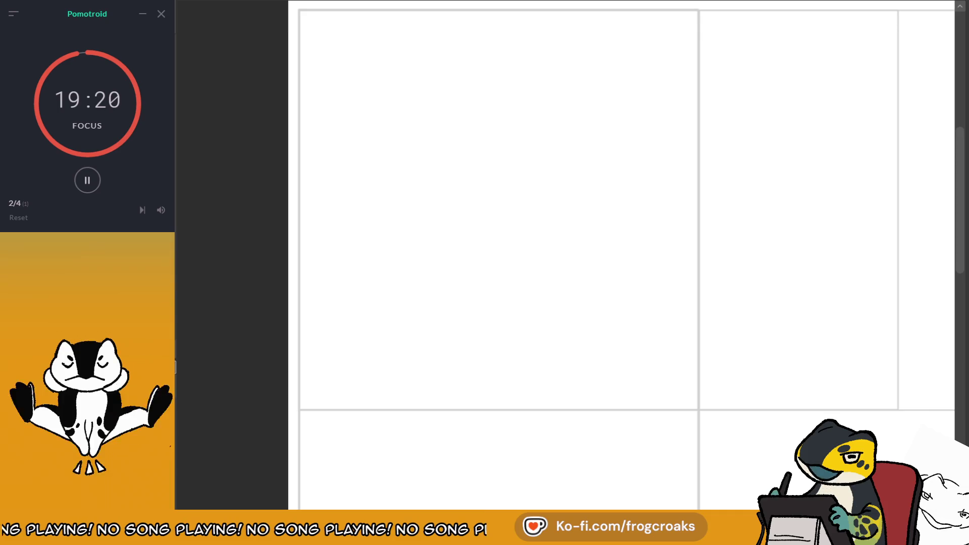
{"action": "left_click_drag", "start_coordinate": [555, 253], "coordinate": [512, 270]}
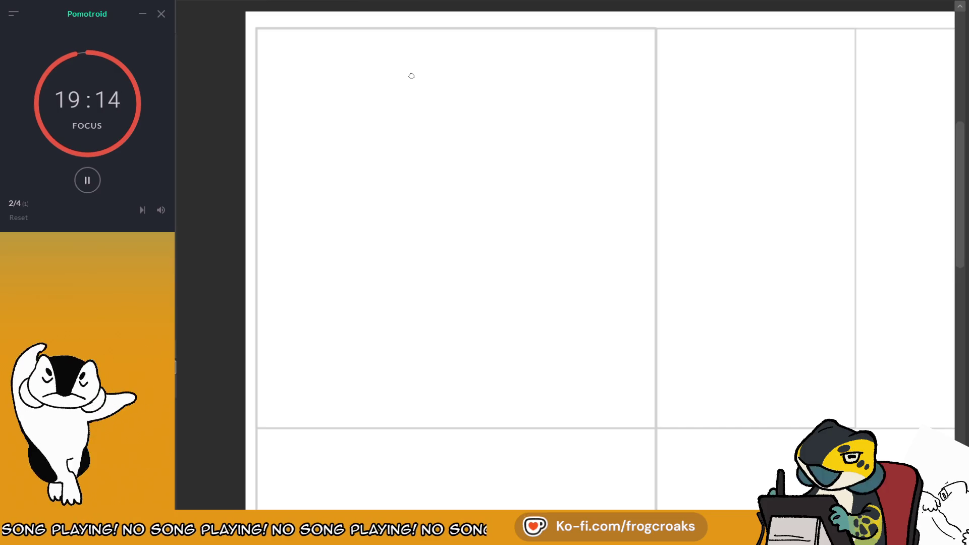
{"action": "mouse_move", "coordinate": [398, 64]}
{"action": "left_mouse_down"}
{"action": "mouse_move", "coordinate": [360, 90]}
{"action": "mouse_move", "coordinate": [406, 57]}
{"action": "mouse_move", "coordinate": [479, 76]}
{"action": "mouse_move", "coordinate": [390, 113]}
{"action": "left_mouse_up"}
{"action": "key", "text": "ctrl+z"}
{"action": "key", "text": "ctrl+z"}
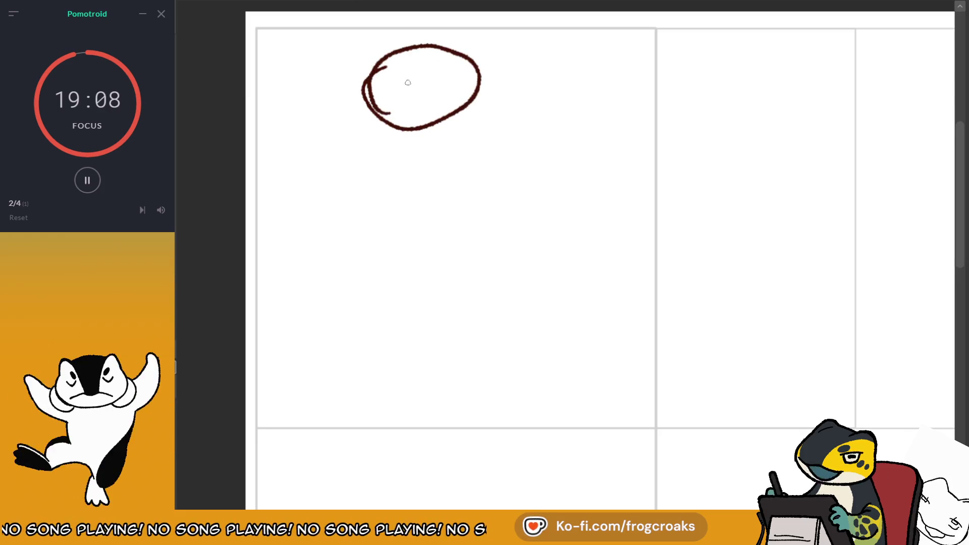
{"action": "key", "text": "ctrl+z"}
{"action": "left_click_drag", "start_coordinate": [389, 62], "coordinate": [449, 133]}
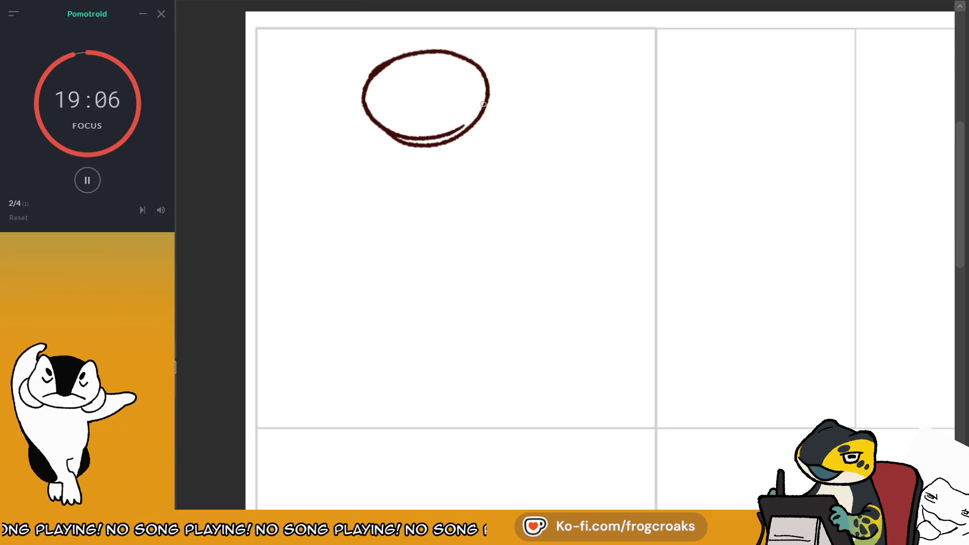
{"action": "key", "text": "ctrl+z"}
{"action": "mouse_move", "coordinate": [364, 115]}
{"action": "left_mouse_down"}
{"action": "mouse_move", "coordinate": [456, 127]}
{"action": "mouse_move", "coordinate": [497, 98]}
{"action": "left_mouse_up"}
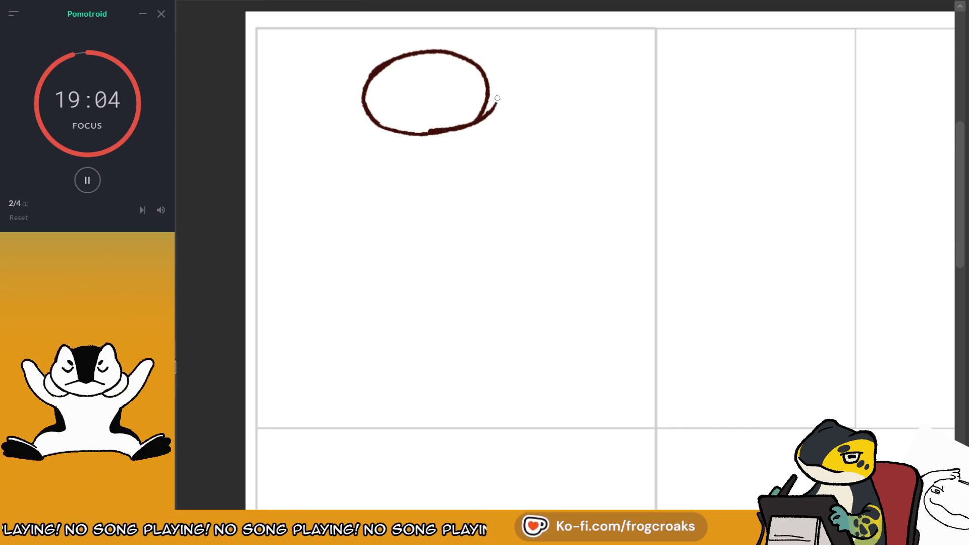
Rough in long body lines running down from under the head.
{"action": "mouse_move", "coordinate": [378, 61]}
{"action": "left_mouse_down"}
{"action": "mouse_move", "coordinate": [335, 123]}
{"action": "mouse_move", "coordinate": [326, 191]}
{"action": "mouse_move", "coordinate": [310, 197]}
{"action": "left_mouse_up"}
{"action": "key", "text": "ctrl+z"}
{"action": "left_click_drag", "start_coordinate": [482, 132], "coordinate": [479, 211]}
{"action": "key", "text": "ctrl+z"}
{"action": "key", "text": "ctrl+z"}
{"action": "left_click_drag", "start_coordinate": [483, 129], "coordinate": [492, 223]}
Redraw the right body line under the head, thicker and slightly shorter.
{"action": "key", "text": "ctrl+z"}
{"action": "left_click_drag", "start_coordinate": [483, 150], "coordinate": [481, 233]}
{"action": "key", "text": "ctrl+z"}
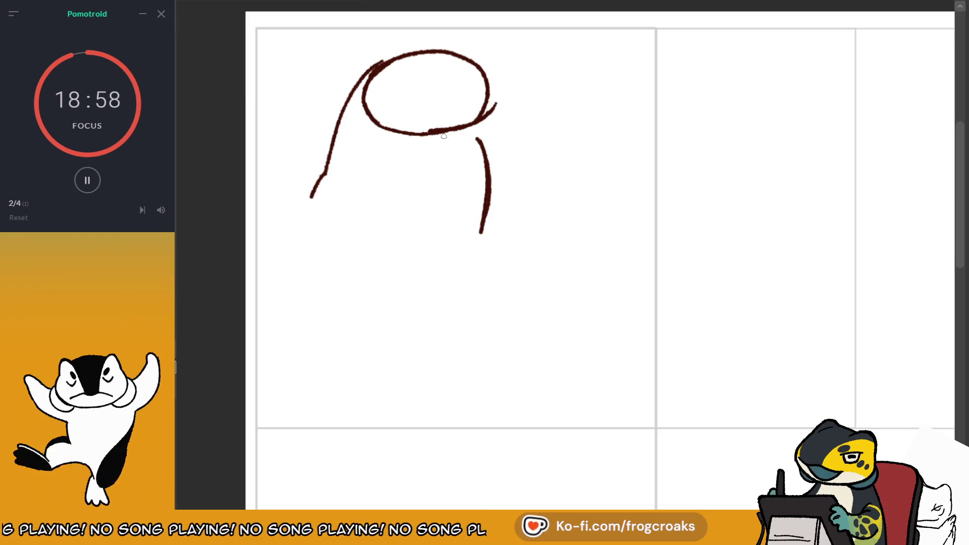
{"action": "key", "text": "ctrl+z"}
{"action": "left_click_drag", "start_coordinate": [472, 131], "coordinate": [492, 170]}
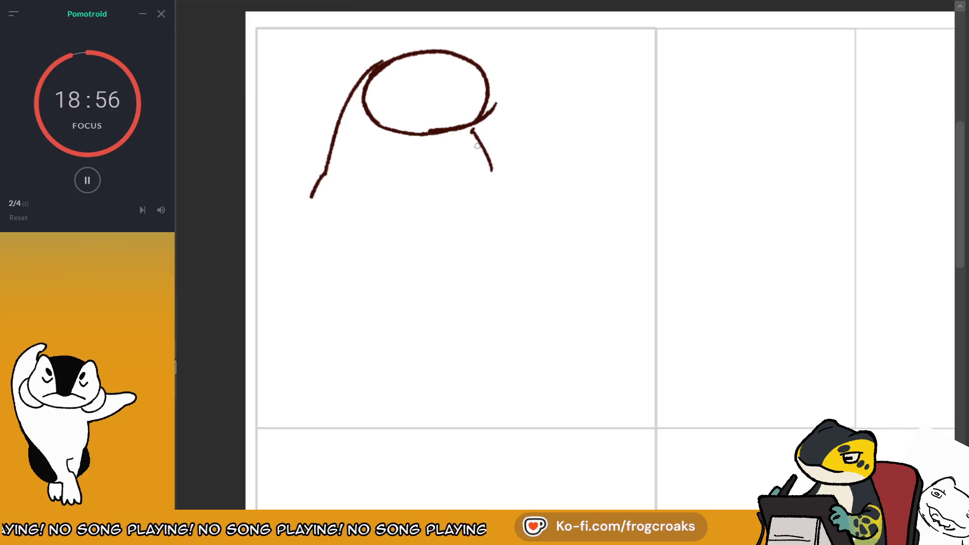
{"action": "key", "text": "ctrl+z"}
{"action": "left_click_drag", "start_coordinate": [476, 137], "coordinate": [482, 218]}
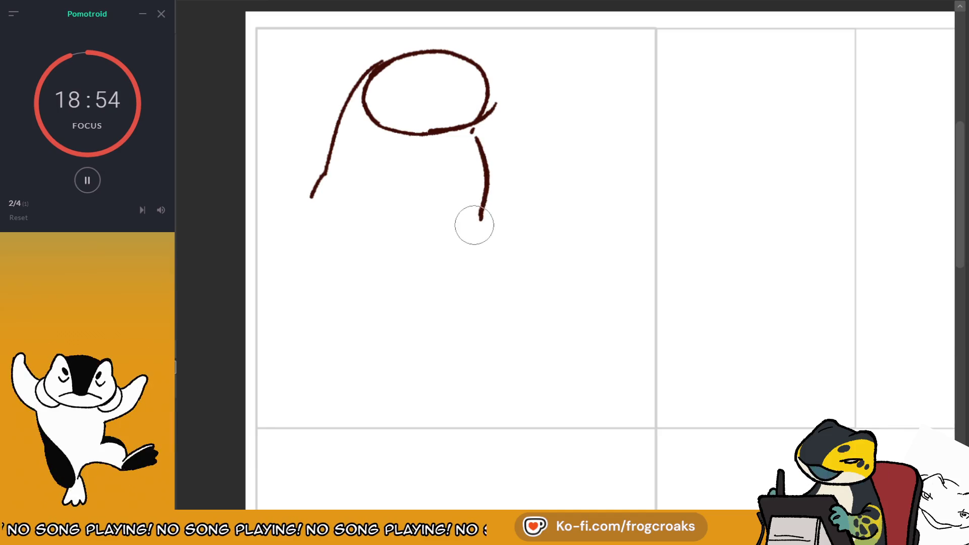
{"action": "key", "text": "ctrl+z"}
{"action": "left_click_drag", "start_coordinate": [476, 138], "coordinate": [485, 212]}
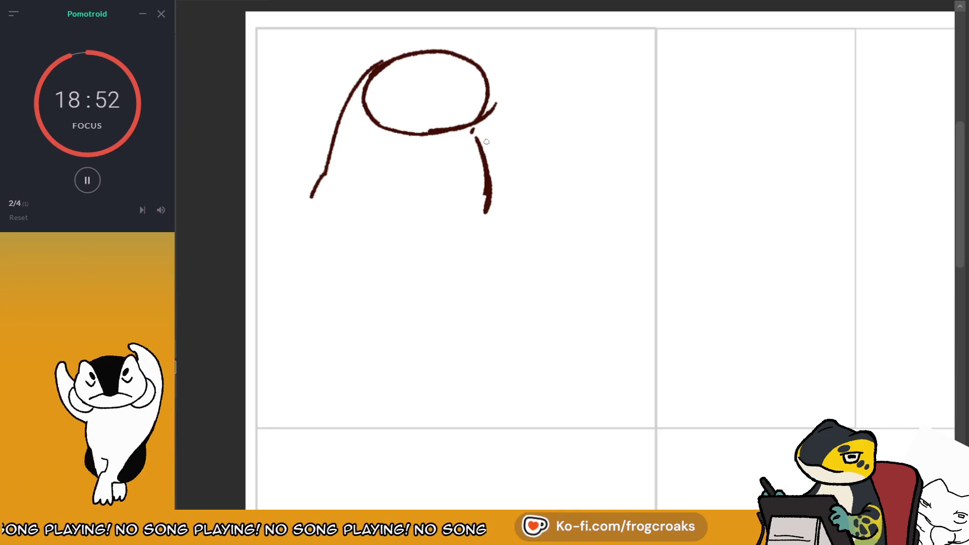
Add a neck wrinkle on the left and a raised hand shape on the right.
{"action": "scroll", "coordinate": [486, 142], "scroll_direction": "up", "scroll_amount": 1}
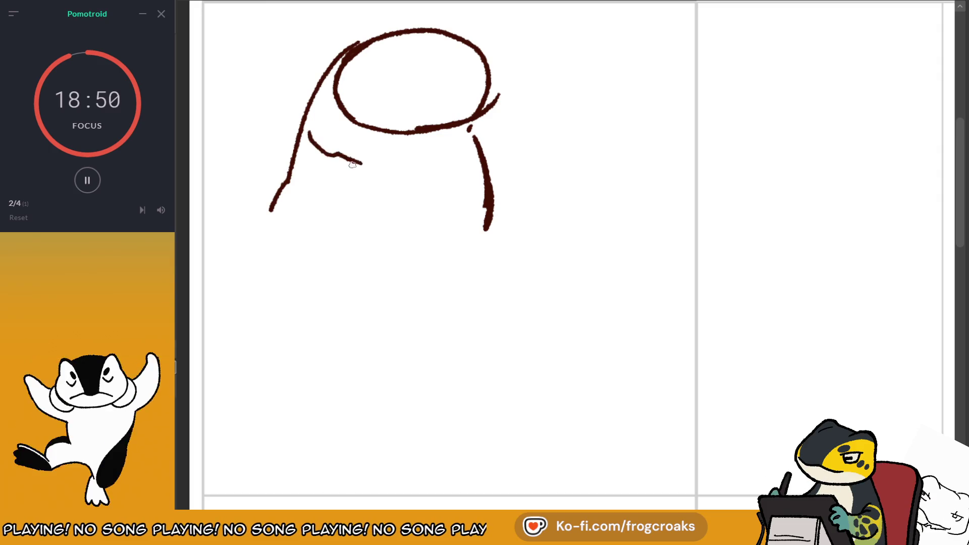
{"action": "left_click_drag", "start_coordinate": [306, 163], "coordinate": [350, 195]}
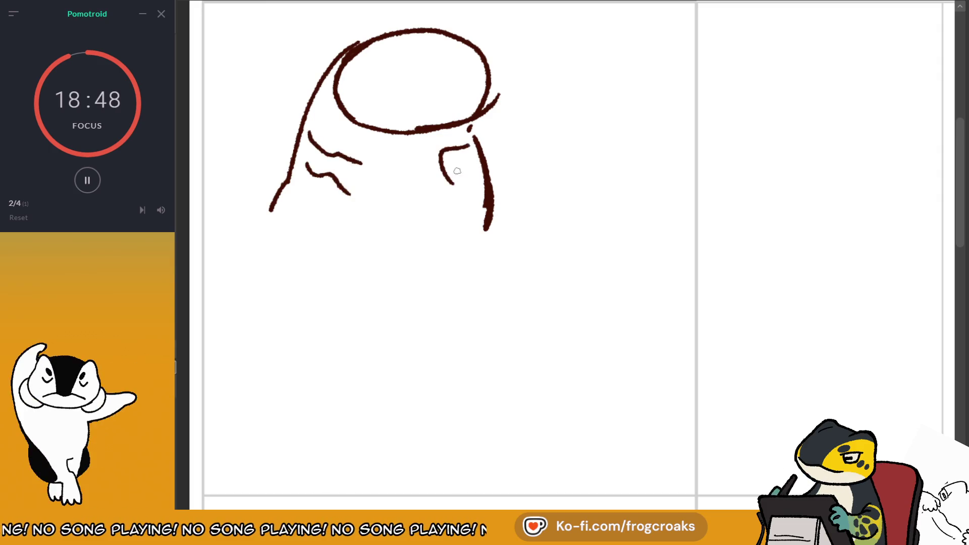
{"action": "mouse_move", "coordinate": [455, 180]}
{"action": "left_mouse_down"}
{"action": "mouse_move", "coordinate": [472, 219]}
{"action": "mouse_move", "coordinate": [475, 152]}
{"action": "mouse_move", "coordinate": [469, 206]}
{"action": "left_mouse_up"}
{"action": "key", "text": "ctrl+z"}
{"action": "key", "text": "ctrl+z"}
{"action": "mouse_move", "coordinate": [442, 153]}
{"action": "left_mouse_down"}
{"action": "mouse_move", "coordinate": [472, 147]}
{"action": "mouse_move", "coordinate": [476, 194]}
{"action": "mouse_move", "coordinate": [474, 159]}
{"action": "mouse_move", "coordinate": [475, 183]}
{"action": "left_mouse_up"}
{"action": "left_click_drag", "start_coordinate": [473, 223], "coordinate": [474, 162]}
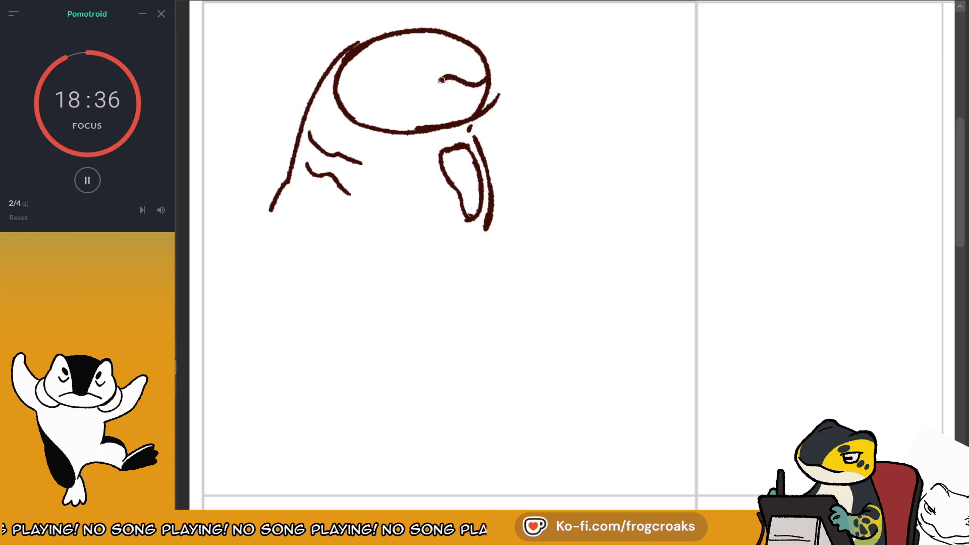
Sketch the mouth curve across the head.
{"action": "key", "text": "ctrl+z"}
{"action": "left_click_drag", "start_coordinate": [487, 84], "coordinate": [392, 106]}
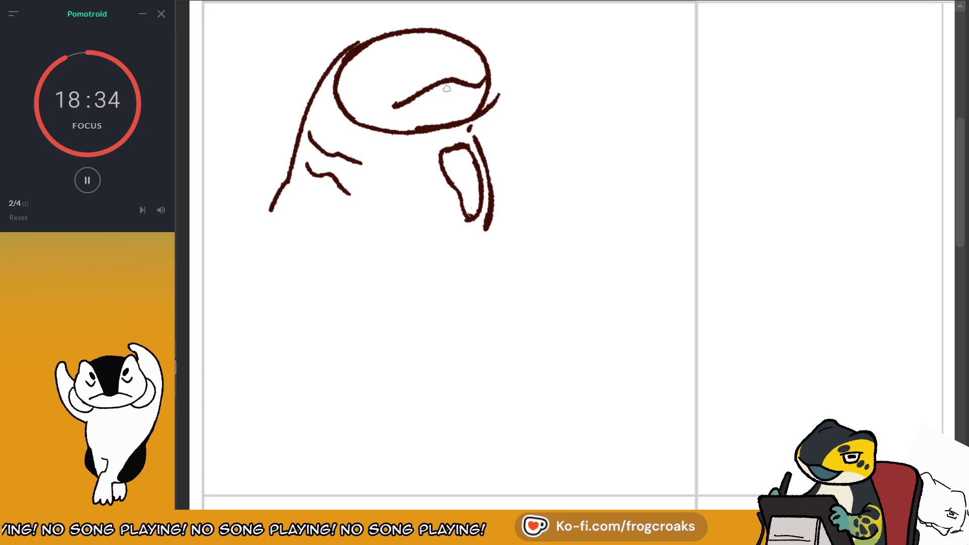
{"action": "key", "text": "ctrl+z"}
{"action": "left_click_drag", "start_coordinate": [487, 77], "coordinate": [390, 94]}
Adjust the brush size and redraw the head's top and right outline thicker.
{"action": "key", "text": "ctrl+z"}
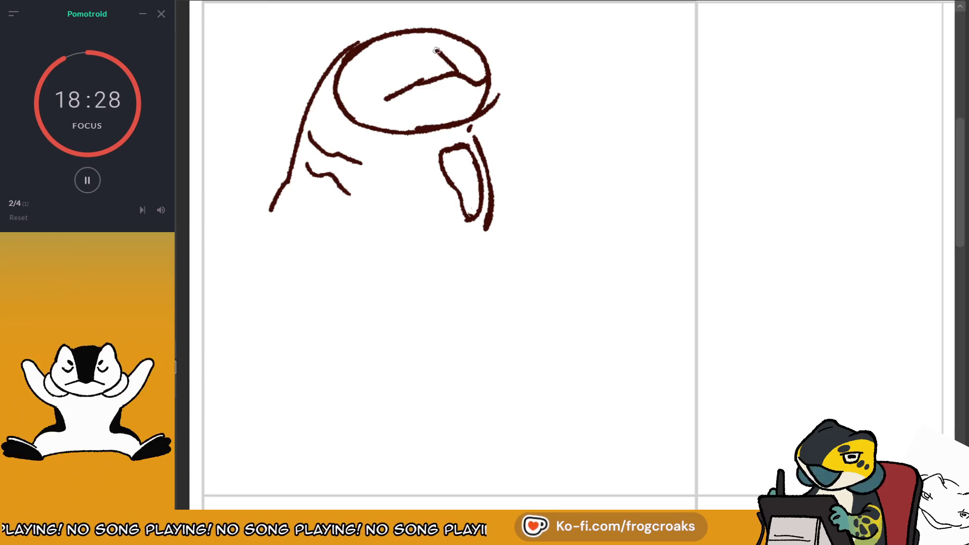
{"action": "left_click_drag", "start_coordinate": [391, 36], "coordinate": [453, 64]}
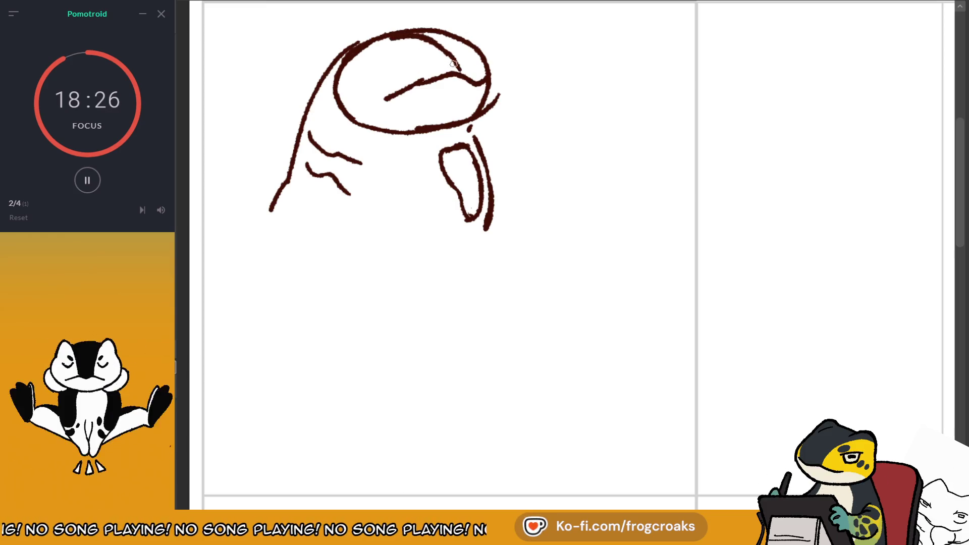
{"action": "scroll", "coordinate": [453, 64], "scroll_direction": "up", "scroll_amount": 2}
{"action": "key", "text": "bracketright"}
{"action": "key", "text": "bracketleft"}
{"action": "key", "text": "bracketleft"}
{"action": "key", "text": "bracketleft"}
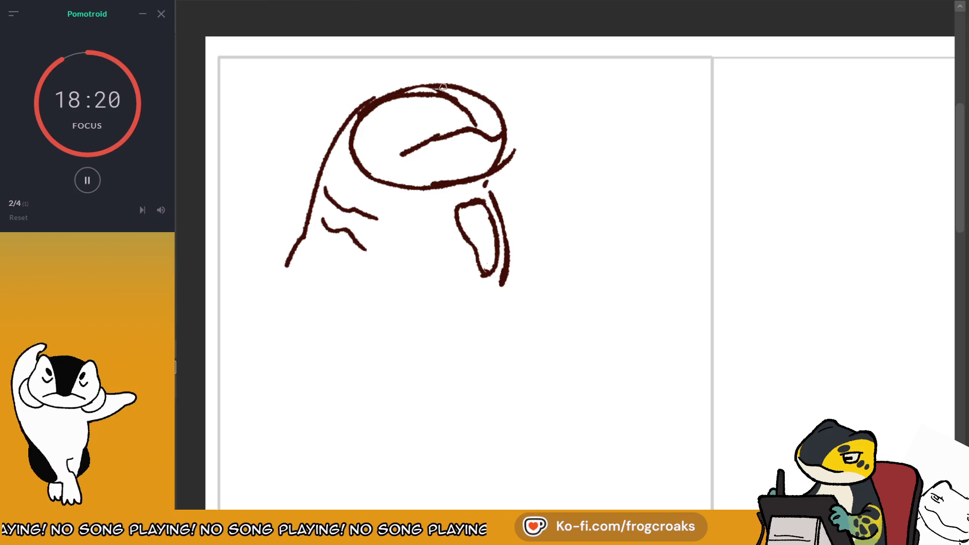
{"action": "key", "text": "ctrl+z"}
{"action": "key", "text": "ctrl+z"}
{"action": "left_click_drag", "start_coordinate": [356, 118], "coordinate": [454, 89]}
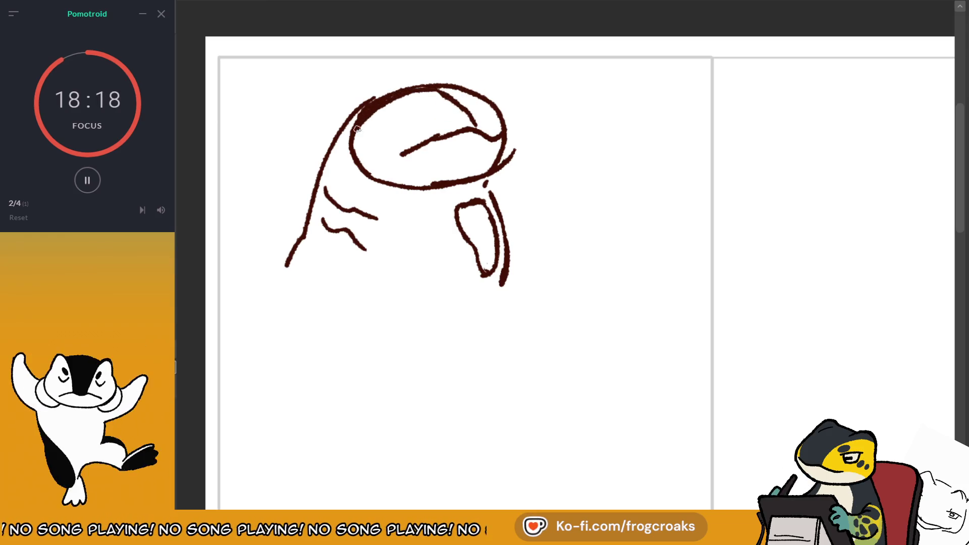
{"action": "key", "text": "ctrl+z"}
{"action": "left_click_drag", "start_coordinate": [508, 129], "coordinate": [485, 184]}
Fill in a dark blob eye and add rounded brow bumps atop the head.
{"action": "left_click_drag", "start_coordinate": [439, 112], "coordinate": [435, 109]}
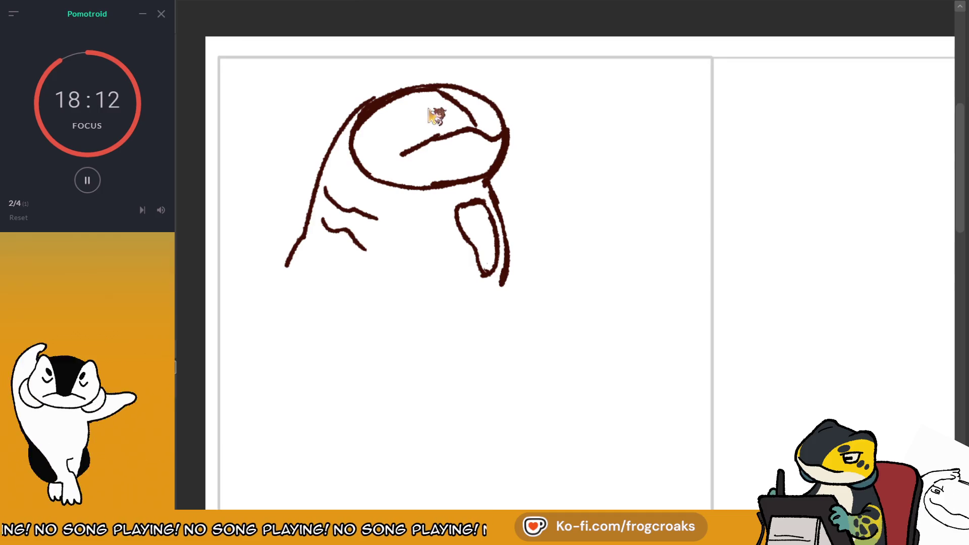
{"action": "key", "text": "ctrl+z"}
{"action": "left_click_drag", "start_coordinate": [433, 110], "coordinate": [372, 99]}
{"action": "key", "text": "ctrl+z"}
{"action": "left_click_drag", "start_coordinate": [442, 81], "coordinate": [362, 101]}
{"action": "key", "text": "ctrl+z"}
{"action": "mouse_move", "coordinate": [448, 83]}
{"action": "left_mouse_down"}
{"action": "mouse_move", "coordinate": [398, 81]}
{"action": "mouse_move", "coordinate": [471, 82]}
{"action": "left_mouse_up"}
{"action": "key", "text": "ctrl+z"}
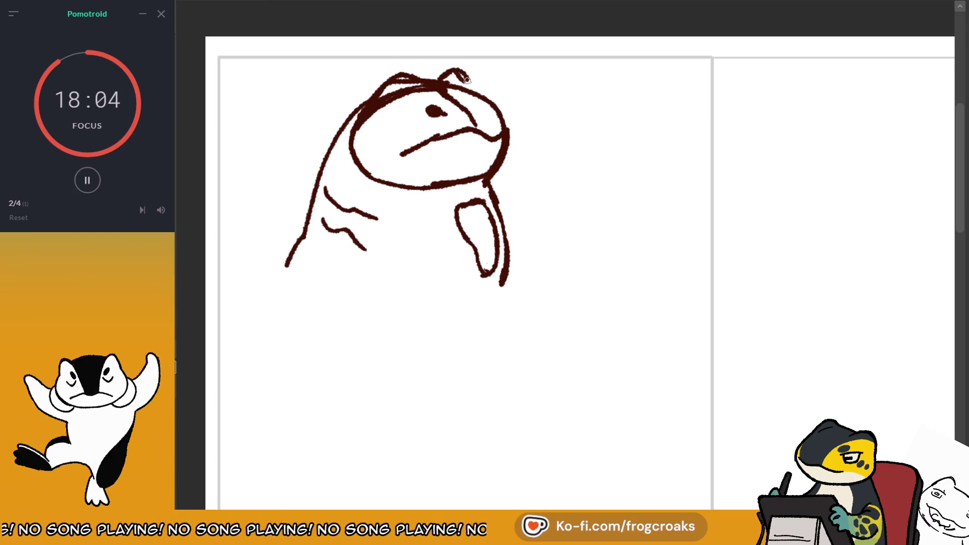
{"action": "left_click_drag", "start_coordinate": [555, 252], "coordinate": [508, 205]}
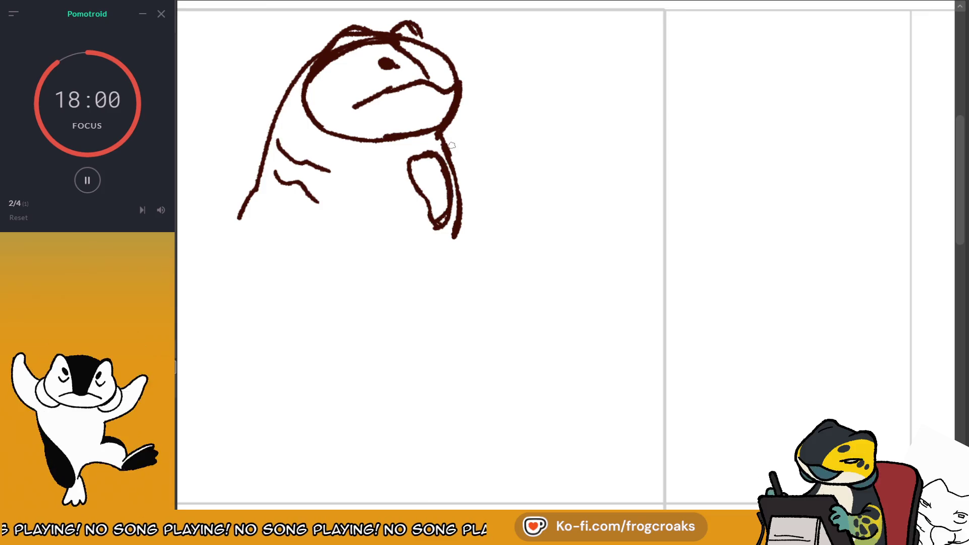
{"action": "left_click_drag", "start_coordinate": [452, 146], "coordinate": [515, 130]}
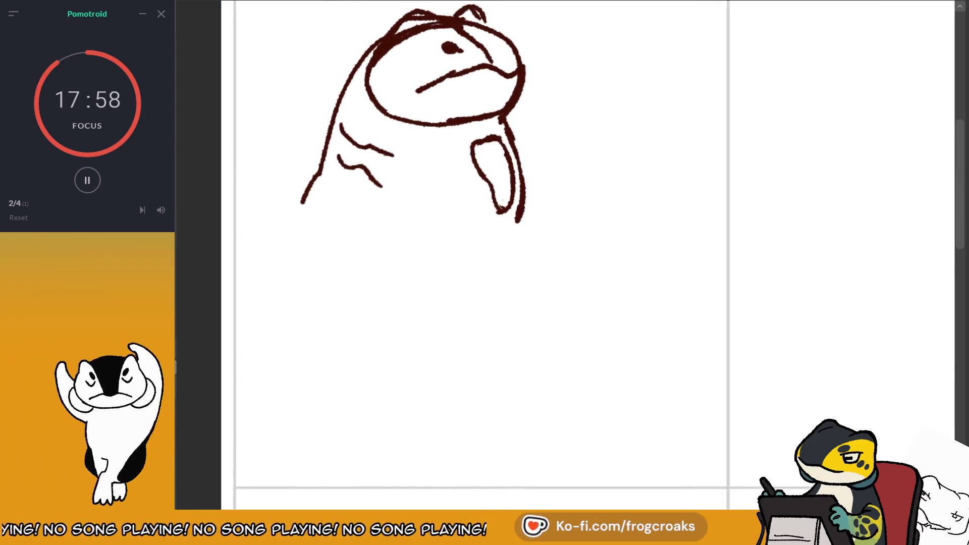
{"action": "left_click_drag", "start_coordinate": [550, 272], "coordinate": [590, 265]}
Draw a dome-shaped arc and a hooked lower line for a new head below the first frog.
{"action": "mouse_move", "coordinate": [463, 264]}
{"action": "left_mouse_down"}
{"action": "mouse_move", "coordinate": [482, 341]}
{"action": "mouse_move", "coordinate": [523, 363]}
{"action": "left_mouse_up"}
{"action": "key", "text": "ctrl+z"}
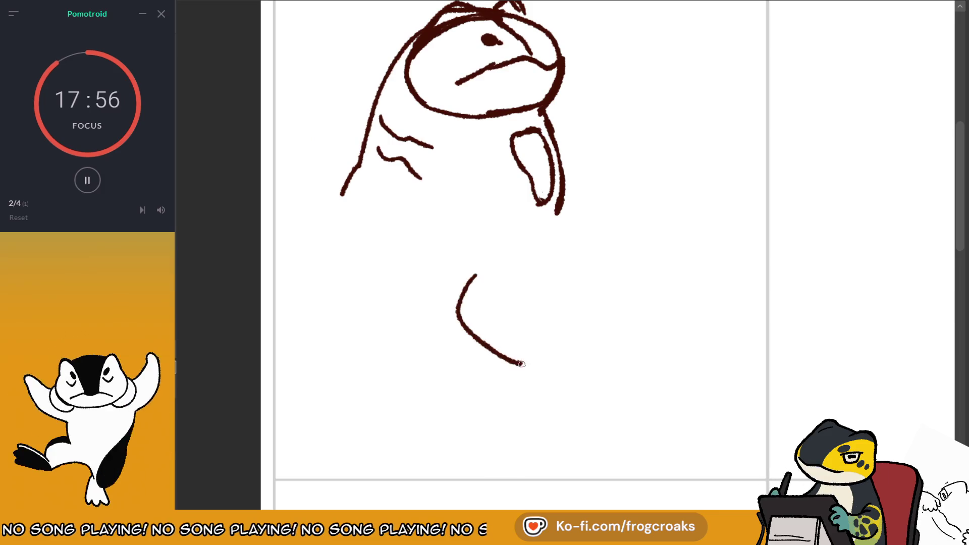
{"action": "left_click_drag", "start_coordinate": [505, 264], "coordinate": [568, 298]}
{"action": "key", "text": "ctrl+z"}
{"action": "mouse_move", "coordinate": [472, 281]}
{"action": "left_mouse_down"}
{"action": "mouse_move", "coordinate": [593, 279]}
{"action": "mouse_move", "coordinate": [586, 343]}
{"action": "left_mouse_up"}
{"action": "key", "text": "ctrl+z"}
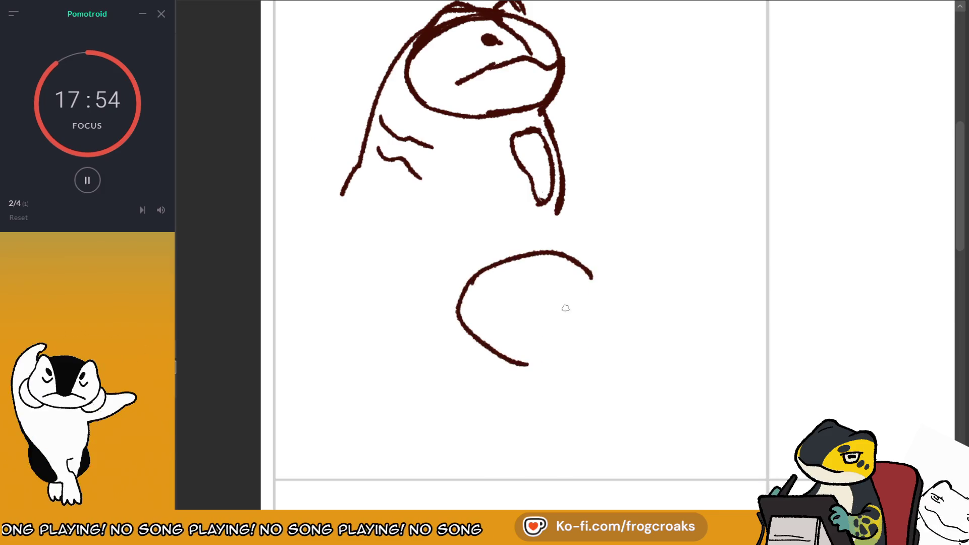
{"action": "key", "text": "ctrl+z"}
{"action": "left_click_drag", "start_coordinate": [459, 306], "coordinate": [495, 369]}
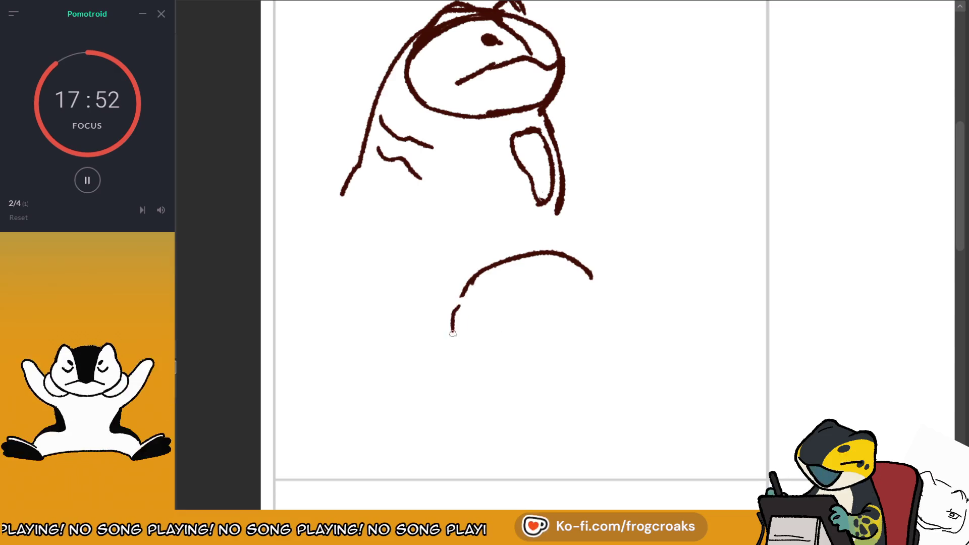
{"action": "key", "text": "ctrl+z"}
{"action": "left_click_drag", "start_coordinate": [469, 288], "coordinate": [457, 322]}
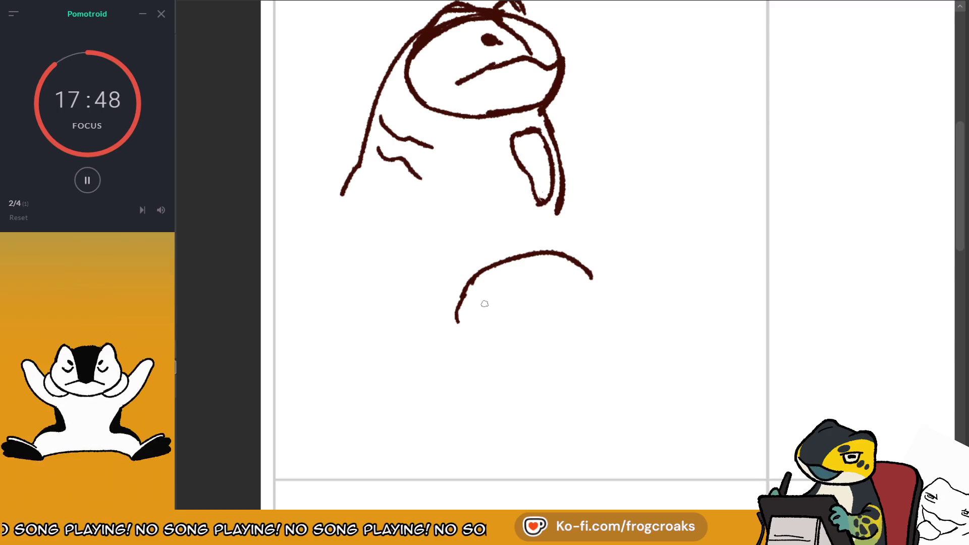
{"action": "mouse_move", "coordinate": [586, 264]}
{"action": "left_mouse_down"}
{"action": "mouse_move", "coordinate": [603, 308]}
{"action": "mouse_move", "coordinate": [509, 329]}
{"action": "left_mouse_up"}
{"action": "key", "text": "ctrl+z"}
{"action": "key", "text": "ctrl+z"}
{"action": "key", "text": "ctrl+z"}
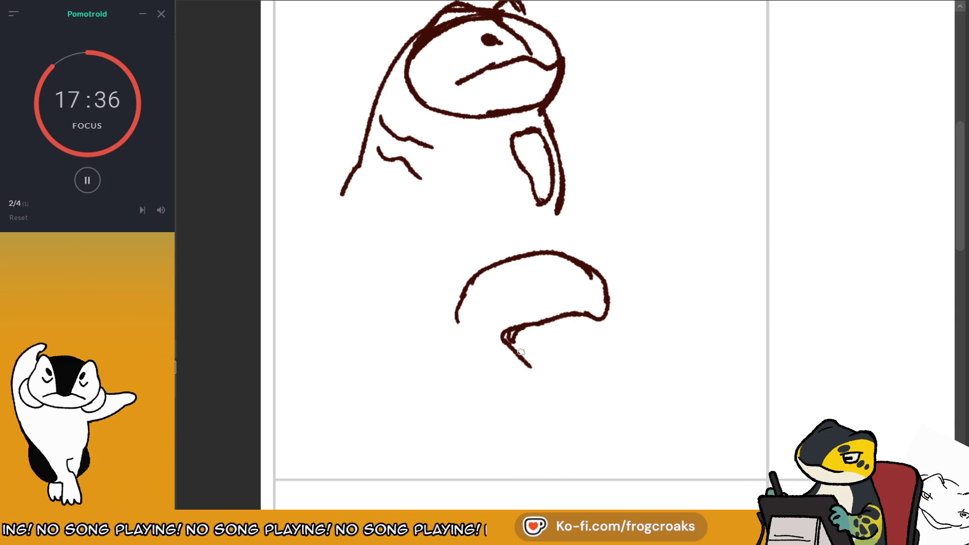
{"action": "left_click_drag", "start_coordinate": [521, 351], "coordinate": [565, 402]}
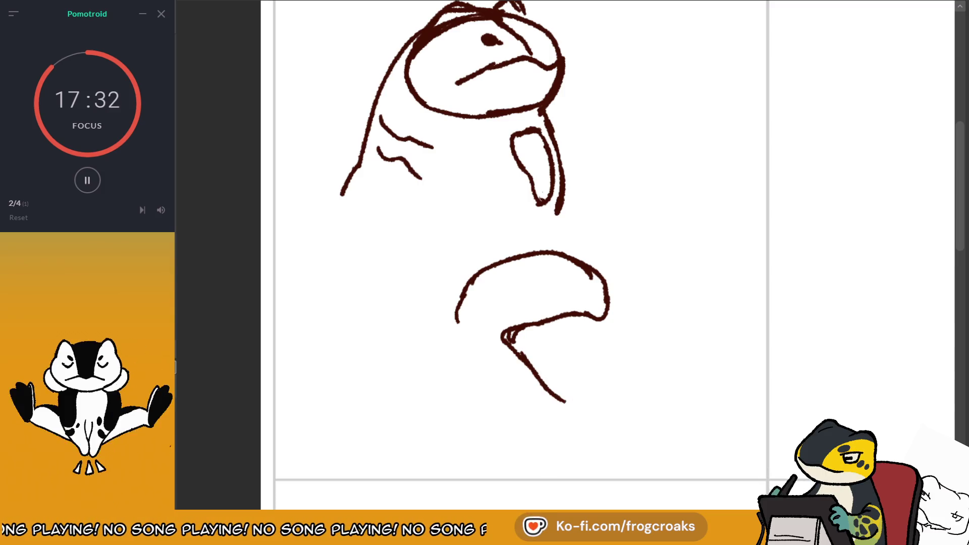
Show the frog-head references faintly, redraw the lower diagonal snout stroke, and cap the neck loop.
{"action": "key", "text": "ctrl+h"}
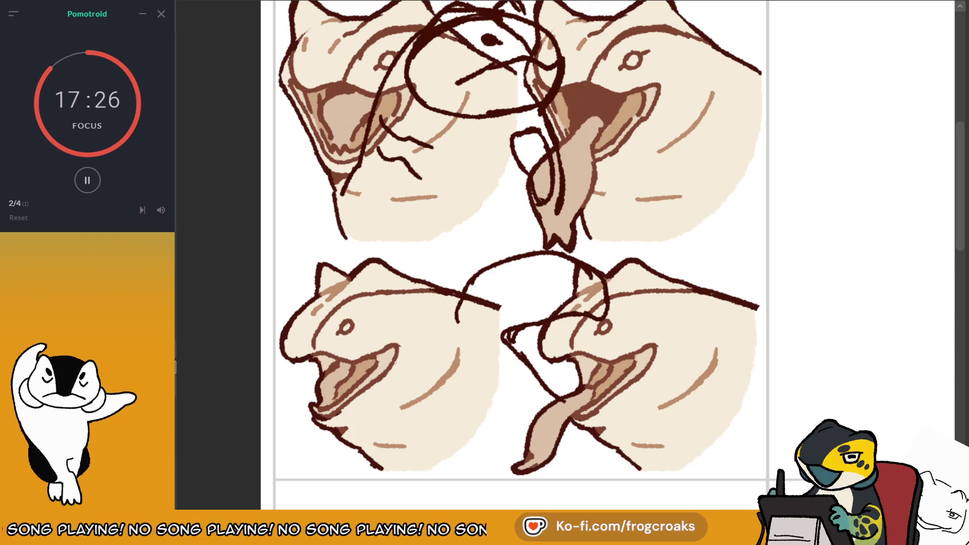
{"action": "key", "text": "ctrl+h"}
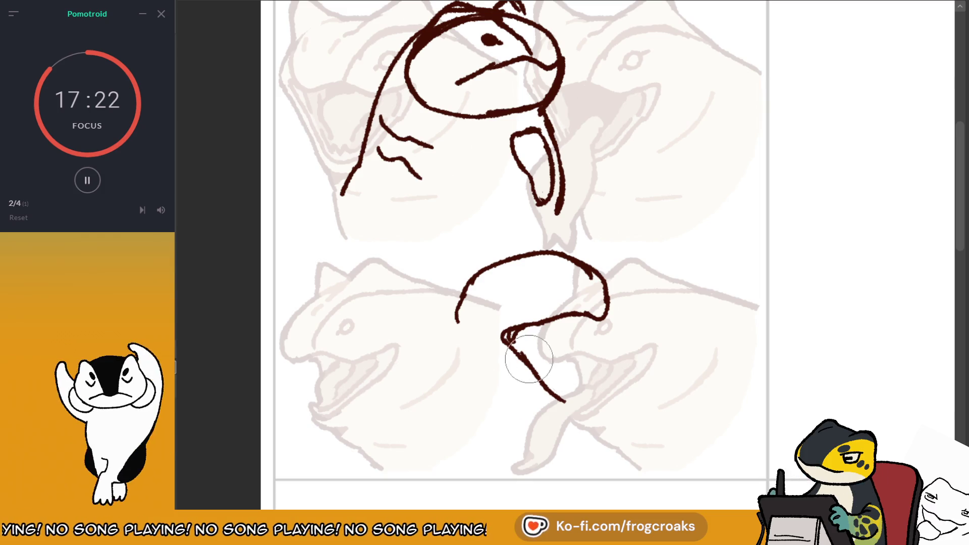
{"action": "key", "text": "ctrl+z"}
{"action": "mouse_move", "coordinate": [502, 336]}
{"action": "left_mouse_down"}
{"action": "mouse_move", "coordinate": [555, 401]}
{"action": "mouse_move", "coordinate": [576, 403]}
{"action": "left_mouse_up"}
{"action": "key", "text": "ctrl+z"}
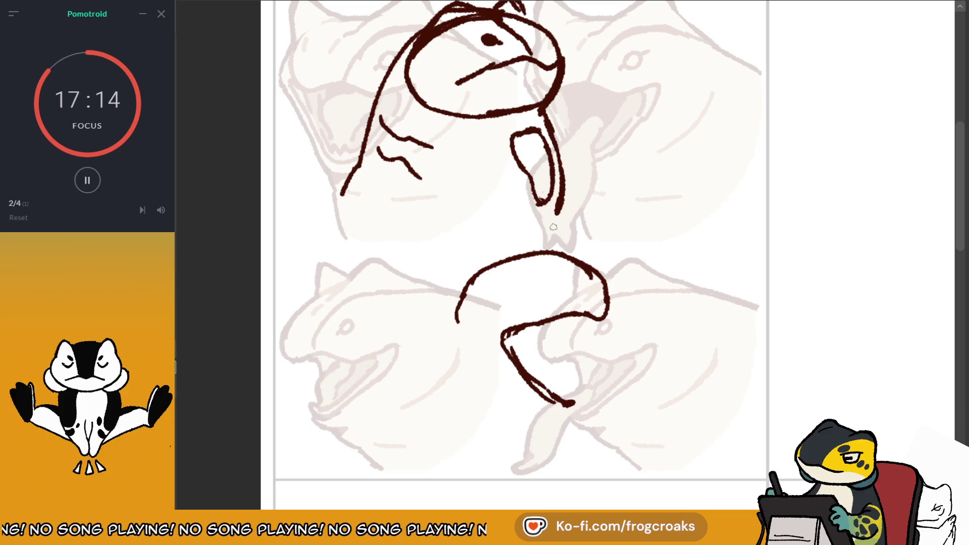
{"action": "left_click_drag", "start_coordinate": [504, 125], "coordinate": [529, 131]}
Add a chest line to the upper frog, erase the lower head, and nudge the sketch up-left.
{"action": "left_click_drag", "start_coordinate": [460, 134], "coordinate": [497, 219]}
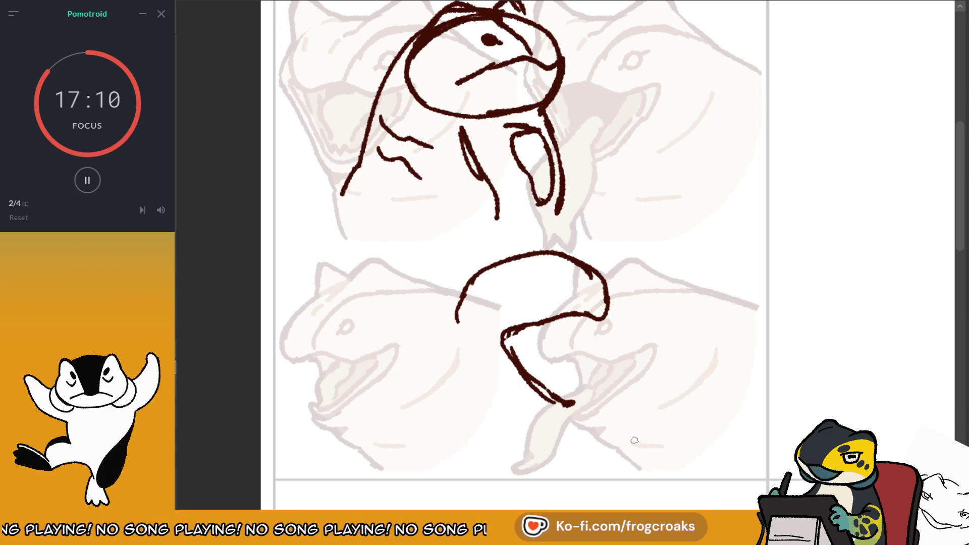
{"action": "mouse_move", "coordinate": [504, 330]}
{"action": "left_mouse_down"}
{"action": "mouse_move", "coordinate": [512, 353]}
{"action": "mouse_move", "coordinate": [566, 346]}
{"action": "mouse_move", "coordinate": [557, 281]}
{"action": "mouse_move", "coordinate": [545, 264]}
{"action": "mouse_move", "coordinate": [601, 268]}
{"action": "left_mouse_up"}
{"action": "scroll", "coordinate": [515, 252], "scroll_direction": "up", "scroll_amount": 2}
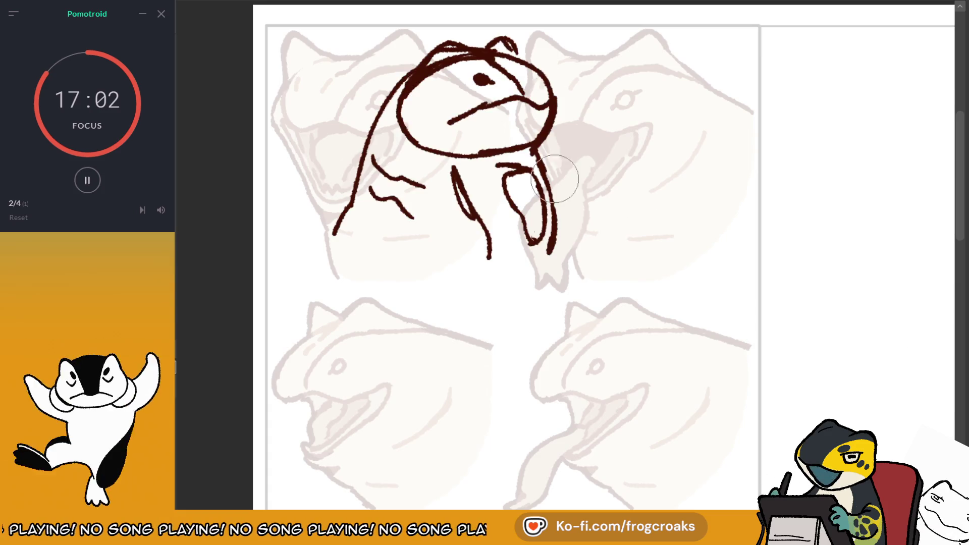
{"action": "left_click_drag", "start_coordinate": [479, 151], "coordinate": [454, 148]}
{"action": "scroll", "coordinate": [555, 253], "scroll_direction": "down", "scroll_amount": 2}
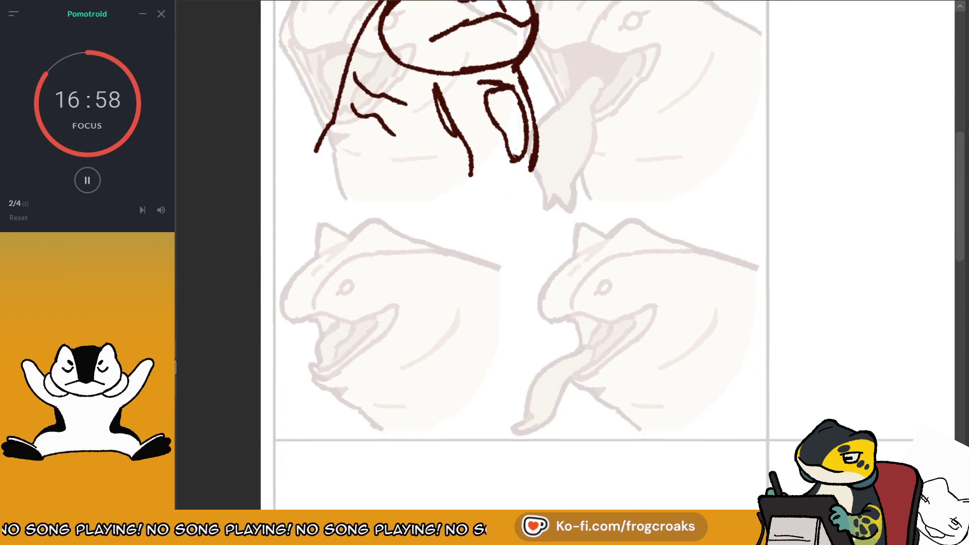
{"action": "scroll", "coordinate": [555, 253], "scroll_direction": "up", "scroll_amount": 2}
{"action": "scroll", "coordinate": [555, 252], "scroll_direction": "down", "scroll_amount": 2}
Draw left and right arcs of a new head at lower right, joining them into a circle.
{"action": "mouse_move", "coordinate": [625, 244]}
{"action": "left_mouse_down"}
{"action": "mouse_move", "coordinate": [541, 271]}
{"action": "mouse_move", "coordinate": [555, 333]}
{"action": "mouse_move", "coordinate": [661, 334]}
{"action": "left_mouse_up"}
{"action": "left_click_drag", "start_coordinate": [601, 235], "coordinate": [543, 293]}
{"action": "left_click_drag", "start_coordinate": [545, 297], "coordinate": [613, 353]}
{"action": "key", "text": "ctrl+z"}
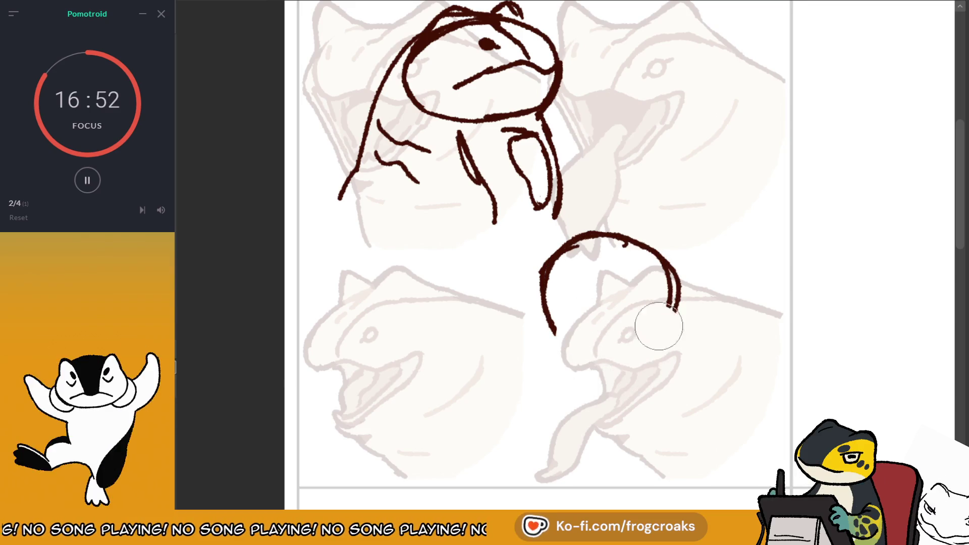
{"action": "key", "text": "ctrl+z"}
{"action": "key", "text": "ctrl+z"}
{"action": "left_click_drag", "start_coordinate": [576, 248], "coordinate": [683, 312]}
{"action": "key", "text": "ctrl+z"}
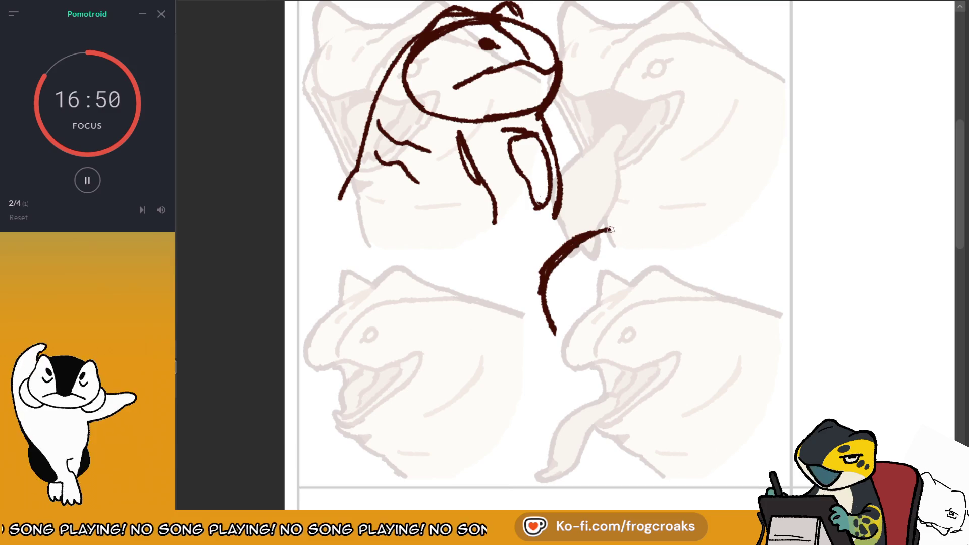
{"action": "left_click_drag", "start_coordinate": [573, 245], "coordinate": [691, 316]}
{"action": "left_click_drag", "start_coordinate": [548, 326], "coordinate": [677, 354]}
{"action": "key", "text": "ctrl+z"}
{"action": "left_click_drag", "start_coordinate": [690, 316], "coordinate": [550, 336]}
{"action": "left_click_drag", "start_coordinate": [542, 277], "coordinate": [562, 356]}
Add inner curves, a chin stroke closing the bottom, and a brow line inside the head.
{"action": "left_click_drag", "start_coordinate": [555, 255], "coordinate": [607, 362]}
{"action": "left_click_drag", "start_coordinate": [689, 275], "coordinate": [656, 360]}
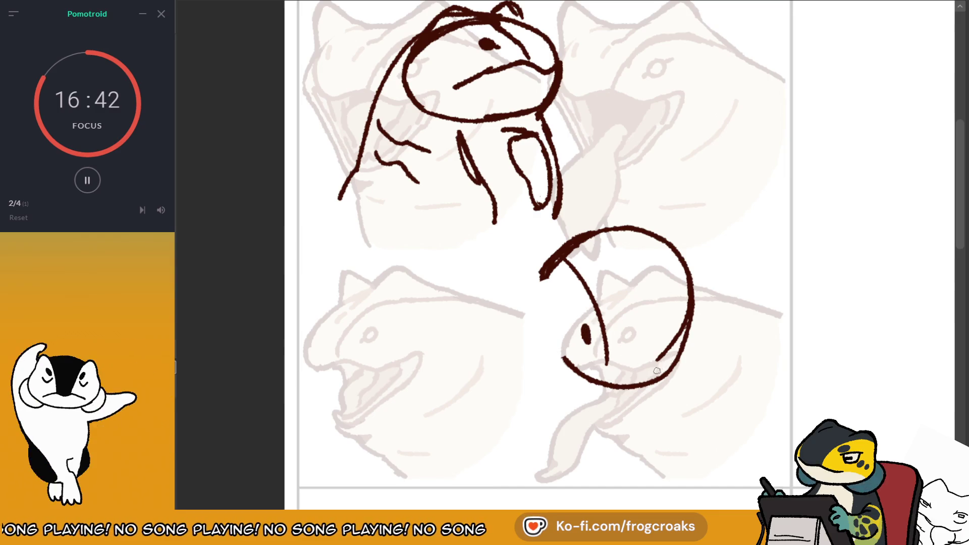
{"action": "key", "text": "ctrl+z"}
{"action": "left_click_drag", "start_coordinate": [638, 383], "coordinate": [673, 351]}
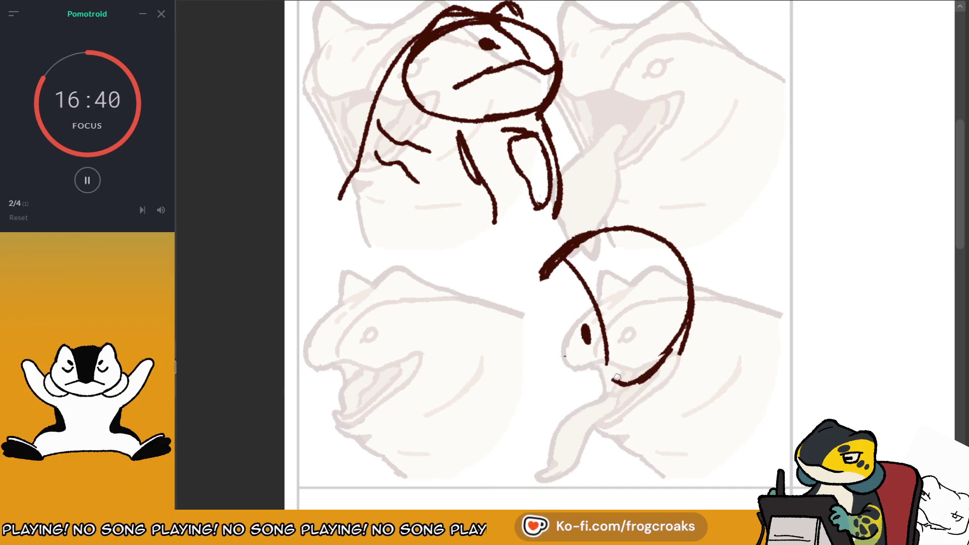
{"action": "left_click_drag", "start_coordinate": [605, 361], "coordinate": [686, 328]}
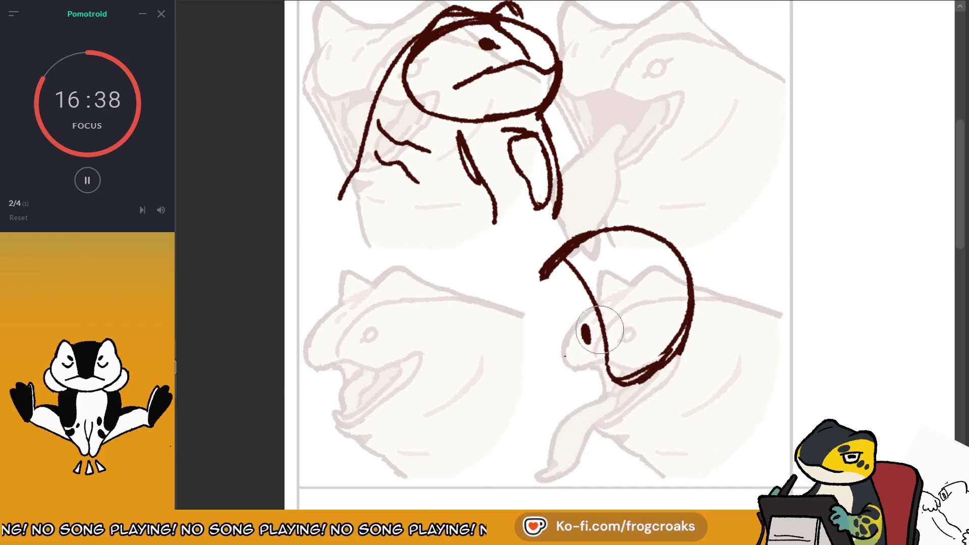
{"action": "left_click_drag", "start_coordinate": [590, 299], "coordinate": [607, 345]}
{"action": "left_click_drag", "start_coordinate": [591, 267], "coordinate": [616, 309]}
{"action": "key", "text": "ctrl+z"}
{"action": "key", "text": "ctrl+z"}
{"action": "mouse_move", "coordinate": [616, 270]}
{"action": "left_mouse_down"}
{"action": "mouse_move", "coordinate": [626, 303]}
{"action": "mouse_move", "coordinate": [617, 341]}
{"action": "left_mouse_up"}
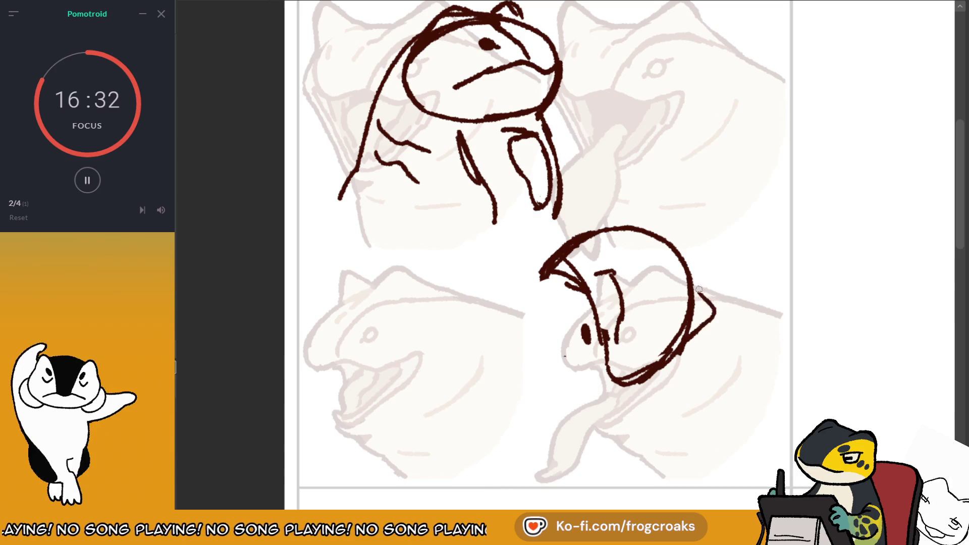
Redraw the head's right edge and a new arc across its top.
{"action": "key", "text": "ctrl+z"}
{"action": "left_click_drag", "start_coordinate": [689, 275], "coordinate": [704, 326]}
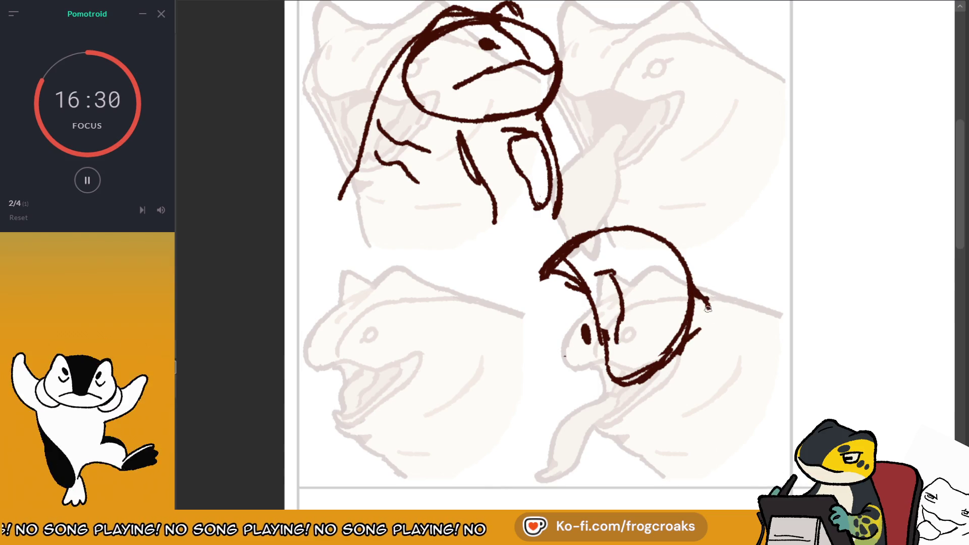
{"action": "key", "text": "ctrl+z"}
{"action": "left_click_drag", "start_coordinate": [682, 251], "coordinate": [576, 243]}
{"action": "key", "text": "ctrl+z"}
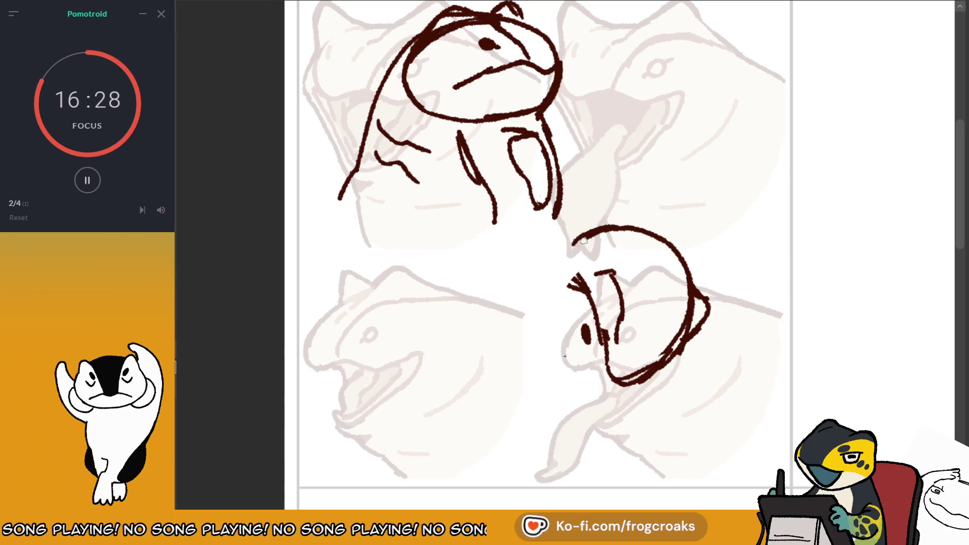
{"action": "left_click_drag", "start_coordinate": [682, 252], "coordinate": [498, 313]}
{"action": "key", "text": "ctrl+z"}
{"action": "left_click_drag", "start_coordinate": [683, 252], "coordinate": [502, 252]}
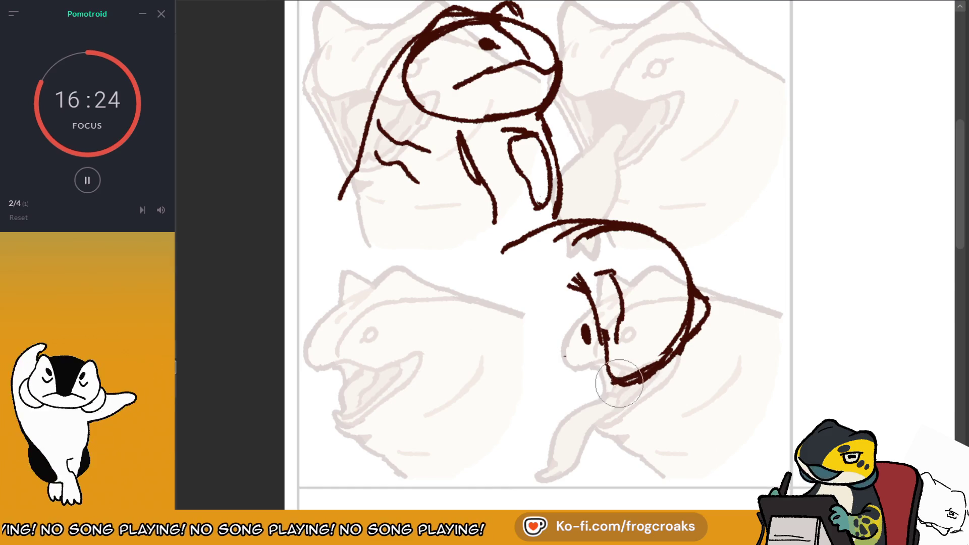
Draw the jaw line up from the chin, mirror the canvas, and add arch lines on the right.
{"action": "mouse_move", "coordinate": [649, 373]}
{"action": "left_mouse_down"}
{"action": "mouse_move", "coordinate": [603, 384]}
{"action": "mouse_move", "coordinate": [602, 361]}
{"action": "mouse_move", "coordinate": [549, 371]}
{"action": "left_mouse_up"}
{"action": "key", "text": "ctrl+z"}
{"action": "key", "text": "ctrl+z"}
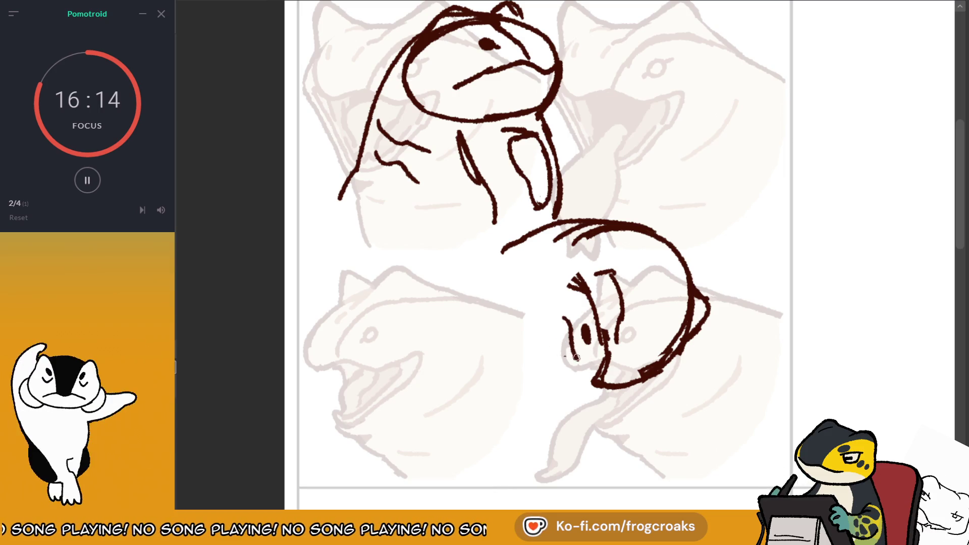
{"action": "mouse_move", "coordinate": [597, 384]}
{"action": "left_mouse_down"}
{"action": "mouse_move", "coordinate": [570, 335]}
{"action": "mouse_move", "coordinate": [549, 371]}
{"action": "left_mouse_up"}
{"action": "key", "text": "ctrl+z"}
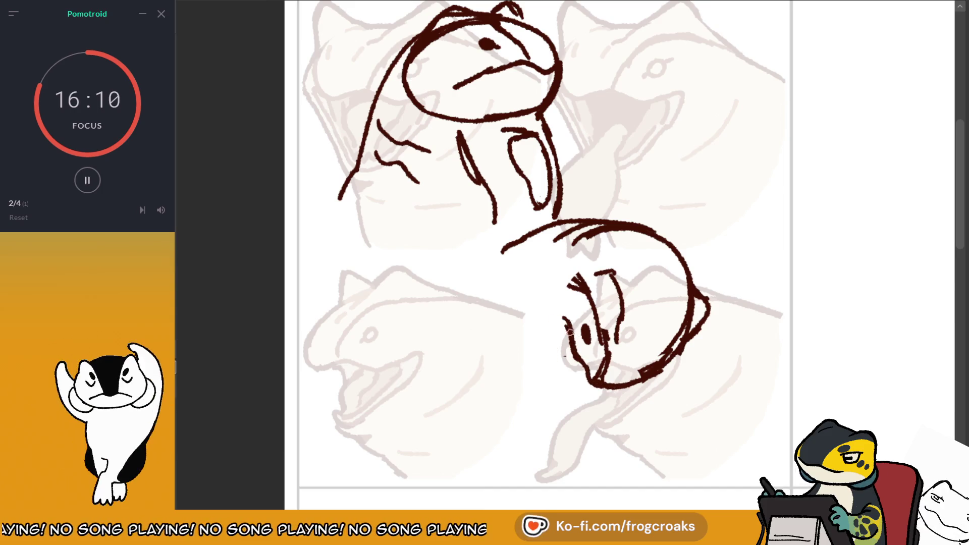
{"action": "left_click_drag", "start_coordinate": [555, 319], "coordinate": [546, 367]}
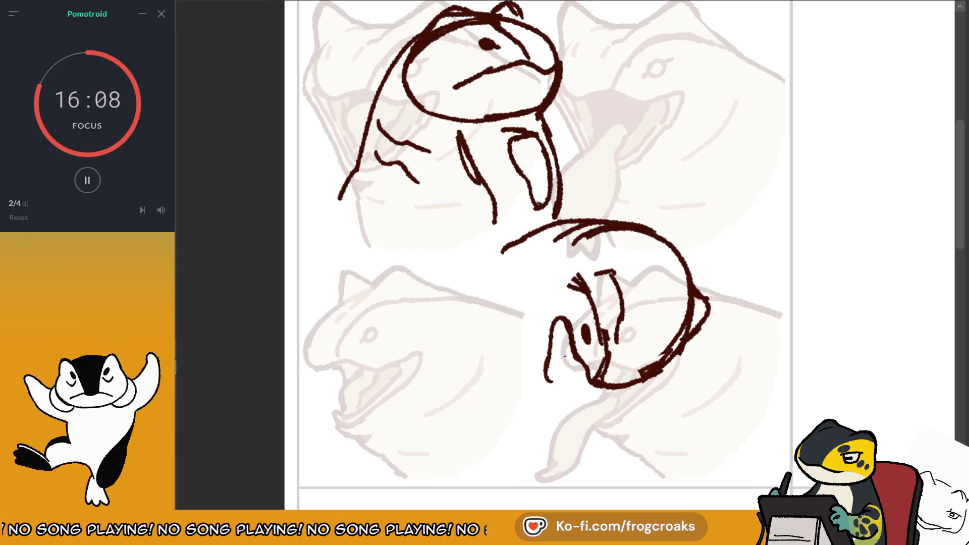
{"action": "key", "text": "m"}
{"action": "mouse_move", "coordinate": [571, 327]}
{"action": "left_mouse_down"}
{"action": "mouse_move", "coordinate": [580, 302]}
{"action": "mouse_move", "coordinate": [599, 359]}
{"action": "mouse_move", "coordinate": [590, 359]}
{"action": "left_mouse_up"}
{"action": "key", "text": "ctrl+z"}
{"action": "left_click_drag", "start_coordinate": [574, 315], "coordinate": [587, 350]}
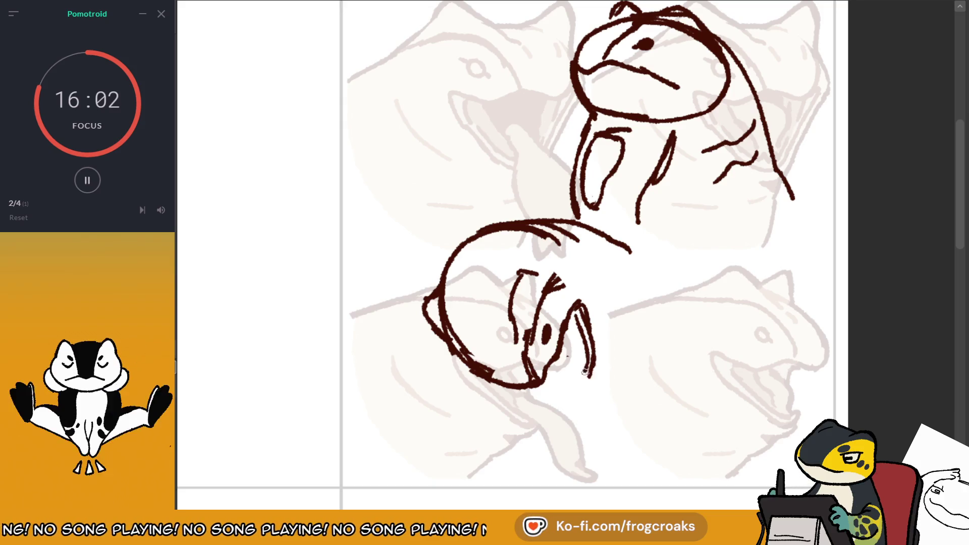
Add a stroke inside the snout's right arch and a short stroke below the mouth.
{"action": "left_click_drag", "start_coordinate": [575, 319], "coordinate": [581, 357]}
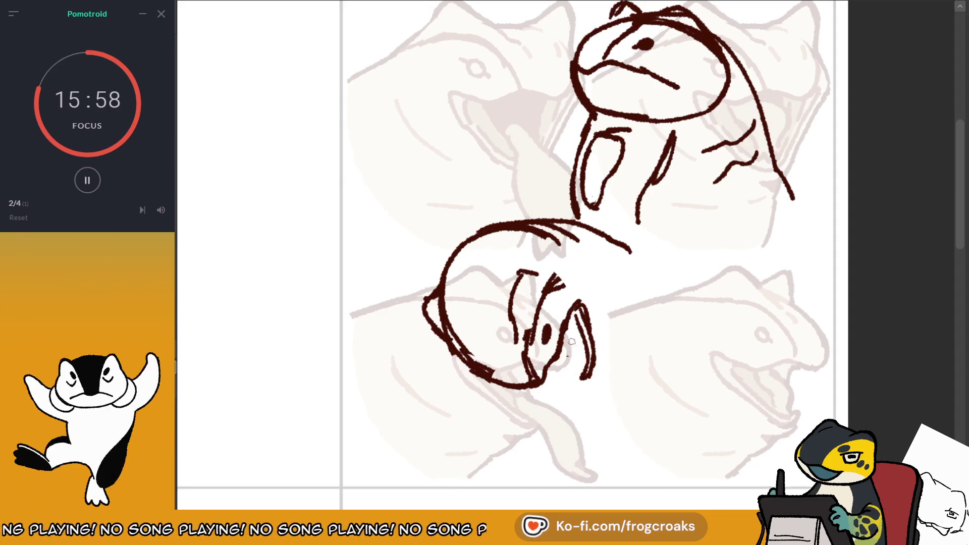
{"action": "left_click_drag", "start_coordinate": [574, 373], "coordinate": [559, 407]}
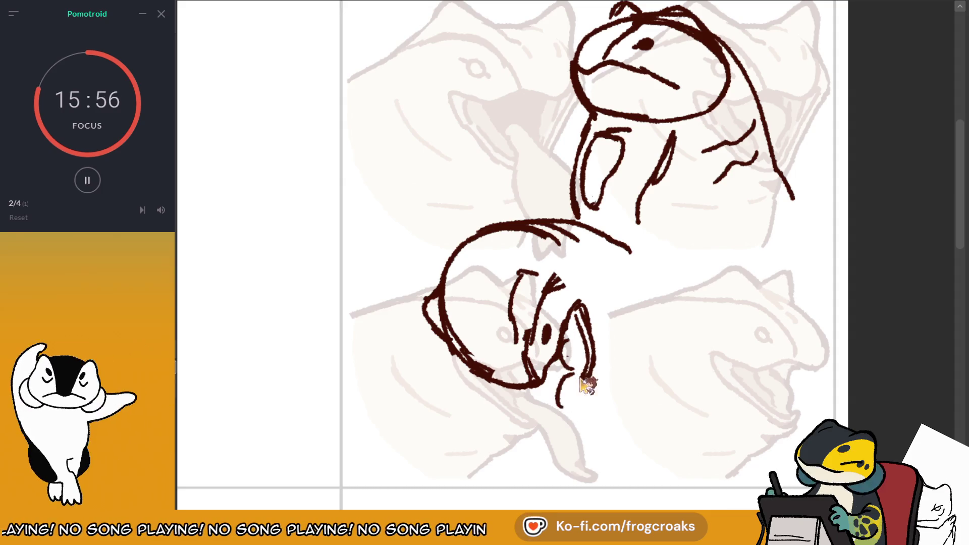
{"action": "key", "text": "ctrl+z"}
{"action": "left_click_drag", "start_coordinate": [573, 373], "coordinate": [563, 393]}
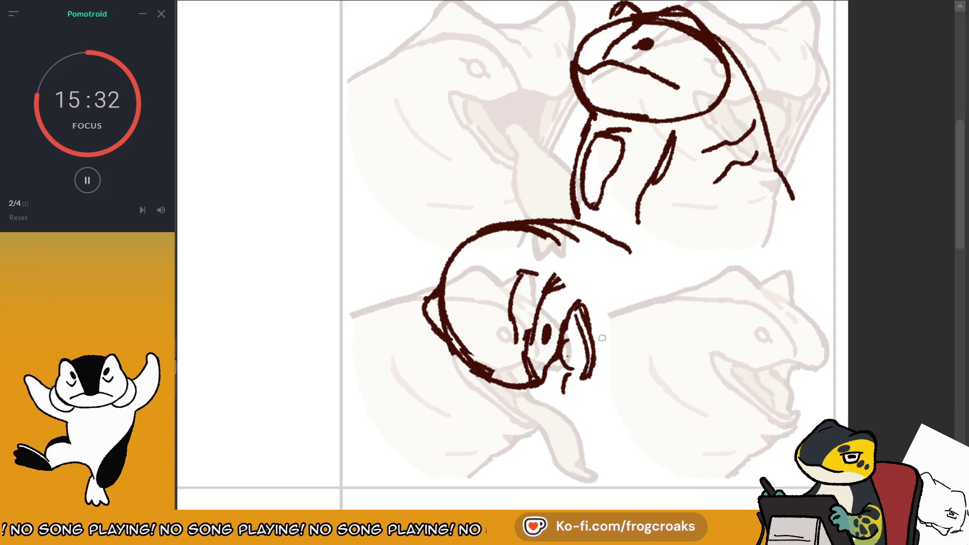
Add drip strokes hanging below the lower frog head's snout and chin.
{"action": "key", "text": "h"}
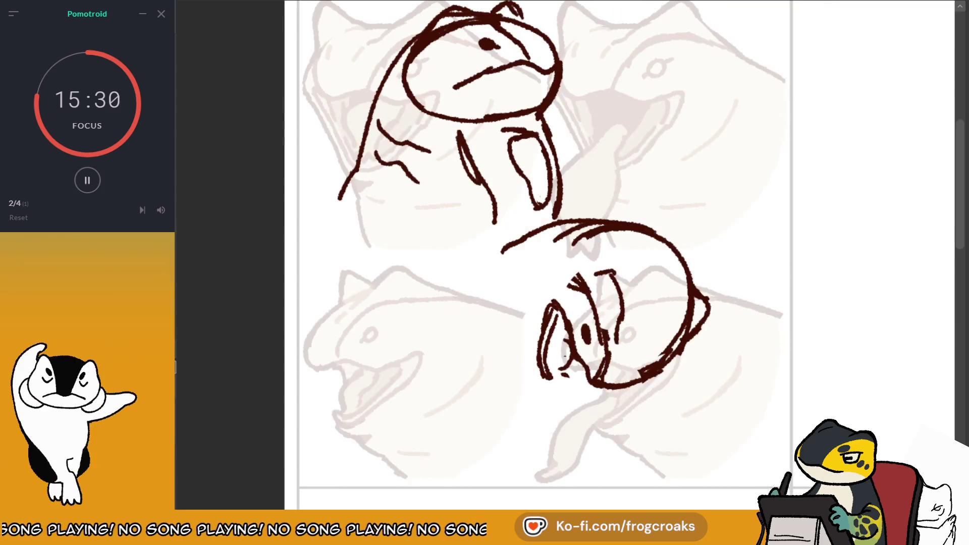
{"action": "left_click_drag", "start_coordinate": [560, 389], "coordinate": [570, 437]}
{"action": "key", "text": "ctrl+z"}
{"action": "mouse_move", "coordinate": [554, 360]}
{"action": "left_mouse_down"}
{"action": "mouse_move", "coordinate": [568, 394]}
{"action": "mouse_move", "coordinate": [555, 413]}
{"action": "left_mouse_up"}
{"action": "key", "text": "ctrl+z"}
{"action": "key", "text": "ctrl+z"}
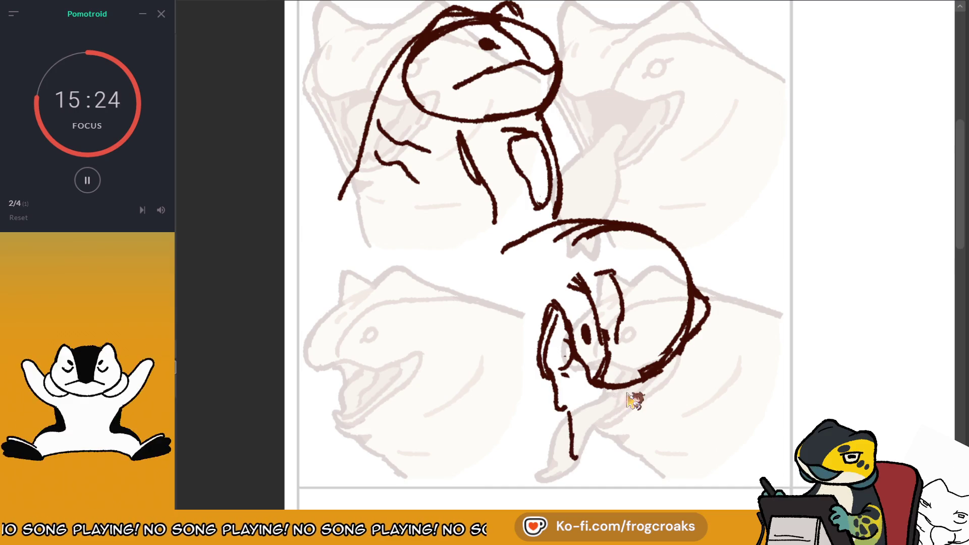
{"action": "left_click_drag", "start_coordinate": [634, 386], "coordinate": [615, 424]}
{"action": "key", "text": "ctrl+z"}
{"action": "left_click_drag", "start_coordinate": [623, 389], "coordinate": [611, 427]}
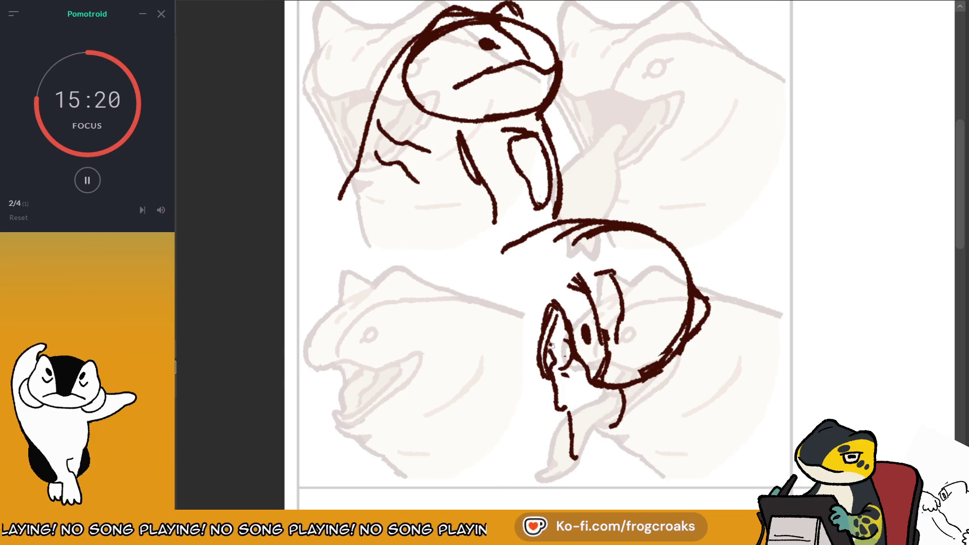
{"action": "key", "text": "ctrl+z"}
{"action": "left_click_drag", "start_coordinate": [550, 381], "coordinate": [556, 406]}
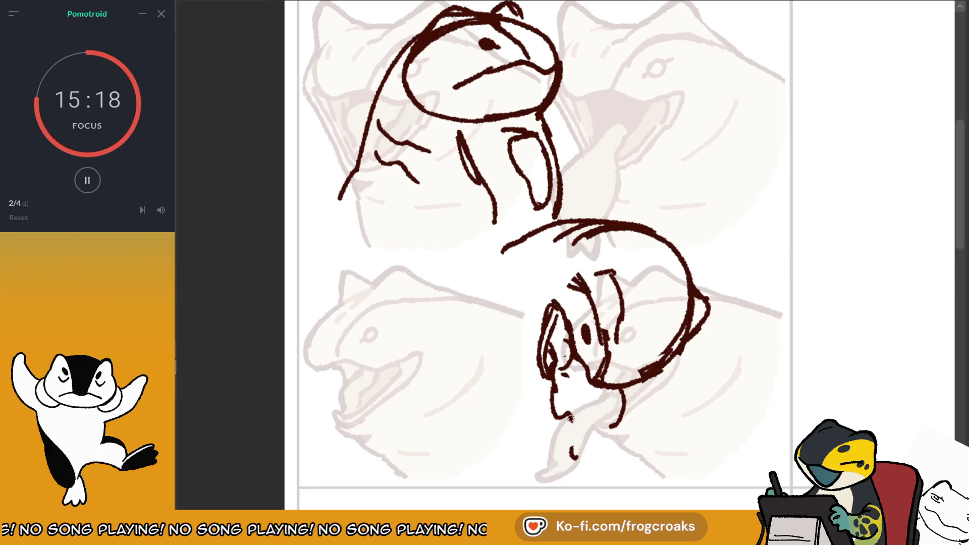
{"action": "mouse_move", "coordinate": [554, 385]}
{"action": "left_mouse_down"}
{"action": "mouse_move", "coordinate": [569, 428]}
{"action": "mouse_move", "coordinate": [576, 407]}
{"action": "mouse_move", "coordinate": [581, 457]}
{"action": "mouse_move", "coordinate": [624, 416]}
{"action": "left_mouse_up"}
Rework the lower head's left outline and lengthen its inner curve, checking in a mirrored view.
{"action": "key", "text": "m"}
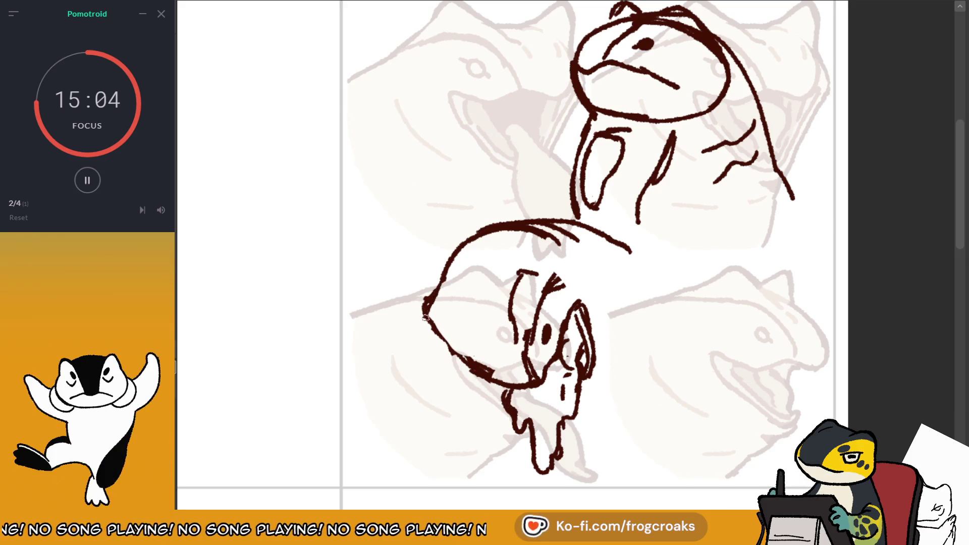
{"action": "left_click_drag", "start_coordinate": [447, 348], "coordinate": [442, 285]}
{"action": "left_click_drag", "start_coordinate": [462, 337], "coordinate": [442, 302]}
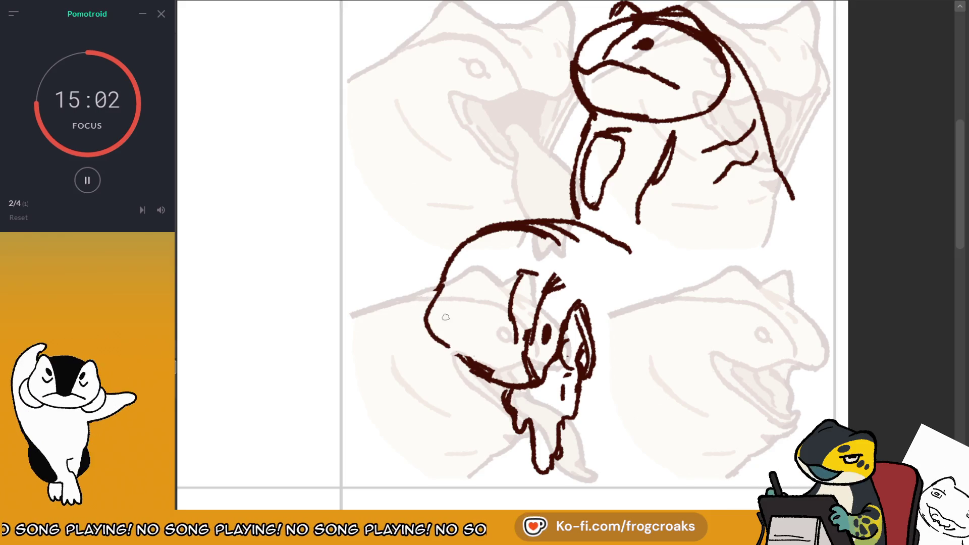
{"action": "mouse_move", "coordinate": [452, 341]}
{"action": "left_mouse_down"}
{"action": "mouse_move", "coordinate": [426, 293]}
{"action": "mouse_move", "coordinate": [429, 340]}
{"action": "mouse_move", "coordinate": [464, 348]}
{"action": "left_mouse_up"}
{"action": "mouse_move", "coordinate": [527, 275]}
{"action": "left_mouse_down"}
{"action": "mouse_move", "coordinate": [512, 302]}
{"action": "mouse_move", "coordinate": [532, 283]}
{"action": "left_mouse_up"}
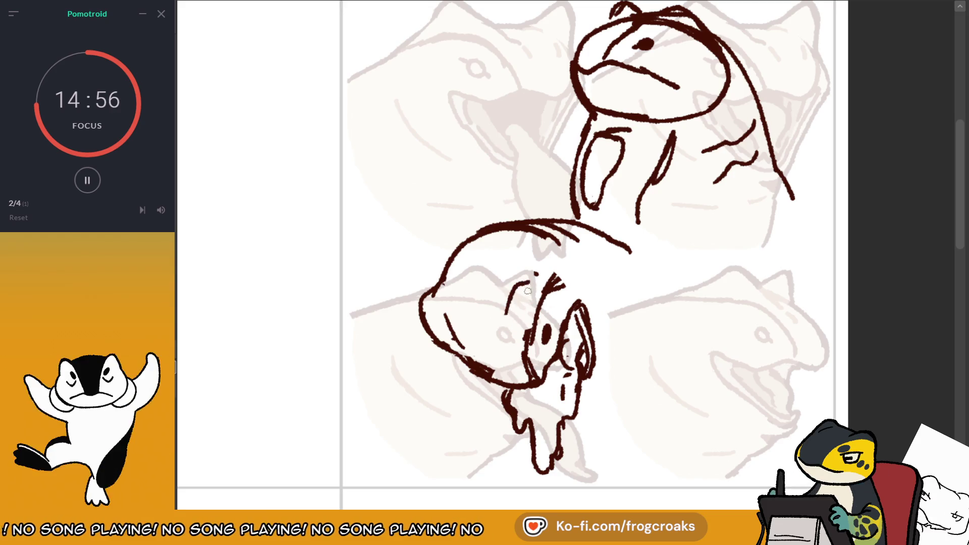
{"action": "mouse_move", "coordinate": [522, 279]}
{"action": "left_mouse_down"}
{"action": "mouse_move", "coordinate": [511, 344]}
{"action": "mouse_move", "coordinate": [467, 371]}
{"action": "mouse_move", "coordinate": [536, 378]}
{"action": "left_mouse_up"}
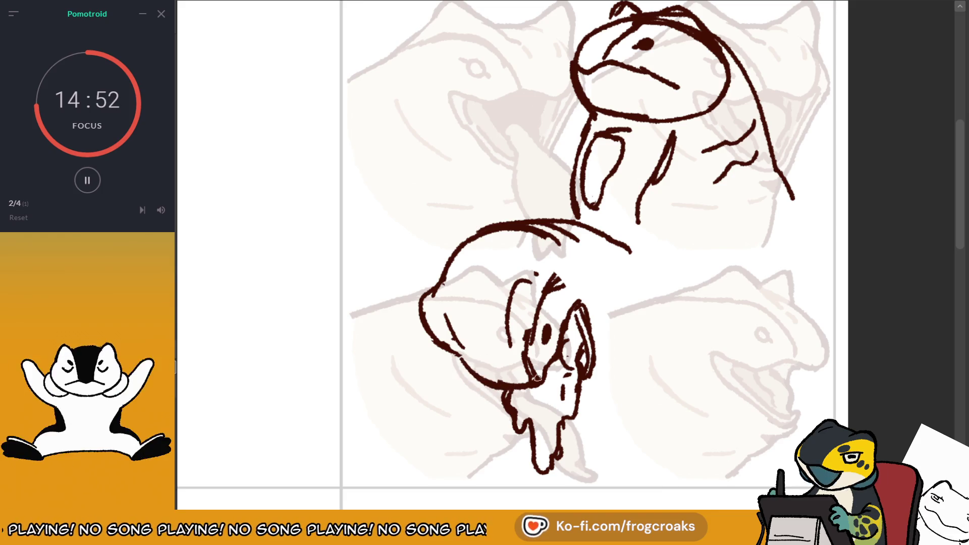
{"action": "key", "text": "m"}
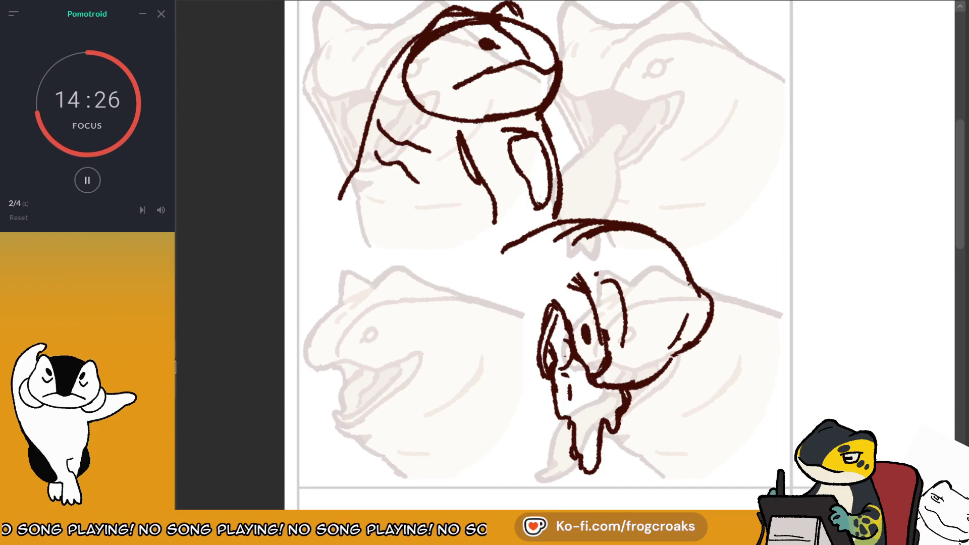
Redraw the short upper stroke as a curve and test arcs over the lower figure while mirrored.
{"action": "scroll", "coordinate": [457, 228], "scroll_direction": "down", "scroll_amount": 1}
{"action": "mouse_move", "coordinate": [513, 253]}
{"action": "left_mouse_down"}
{"action": "mouse_move", "coordinate": [595, 216]}
{"action": "mouse_move", "coordinate": [644, 252]}
{"action": "mouse_move", "coordinate": [644, 268]}
{"action": "left_mouse_up"}
{"action": "left_click_drag", "start_coordinate": [619, 213], "coordinate": [646, 265]}
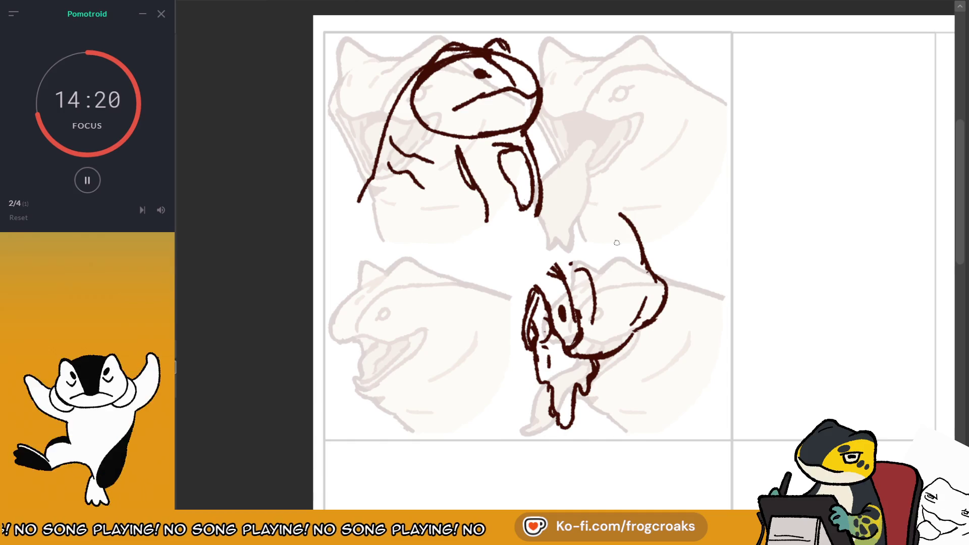
{"action": "key", "text": "m"}
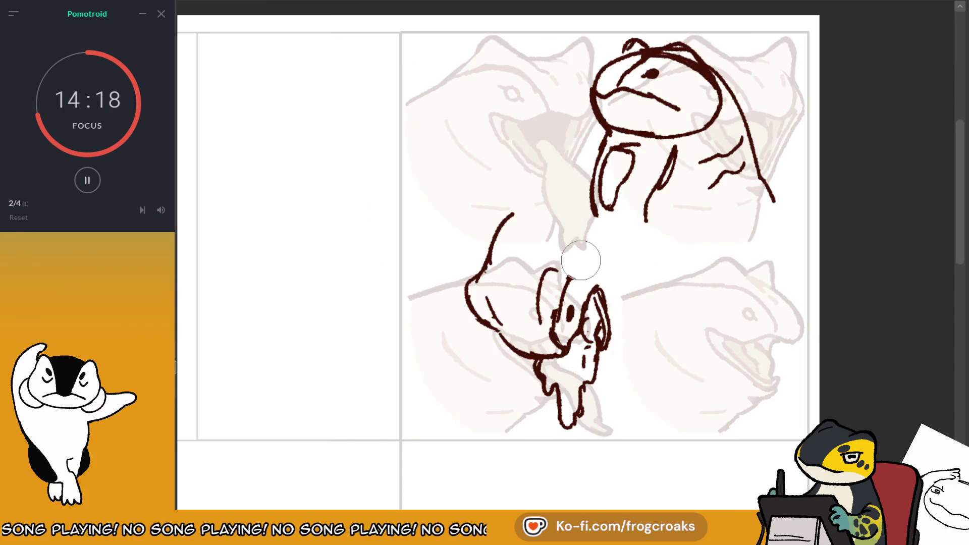
{"action": "left_click_drag", "start_coordinate": [557, 320], "coordinate": [573, 222]}
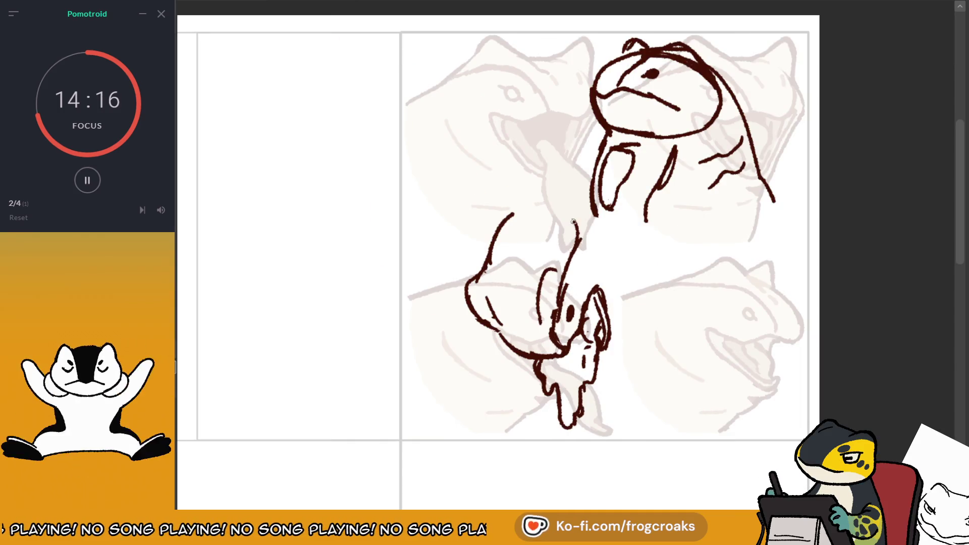
{"action": "key", "text": "ctrl+z"}
{"action": "mouse_move", "coordinate": [490, 255]}
{"action": "left_mouse_down"}
{"action": "mouse_move", "coordinate": [575, 242]}
{"action": "mouse_move", "coordinate": [543, 198]}
{"action": "left_mouse_up"}
{"action": "key", "text": "ctrl+z"}
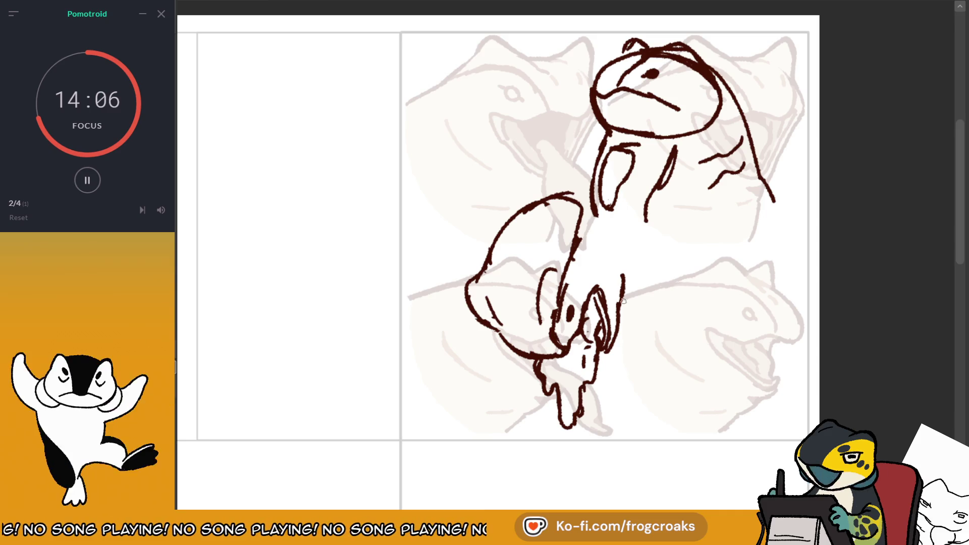
{"action": "key", "text": "ctrl+z"}
{"action": "mouse_move", "coordinate": [616, 253]}
{"action": "left_mouse_down"}
{"action": "mouse_move", "coordinate": [620, 298]}
{"action": "mouse_move", "coordinate": [619, 249]}
{"action": "left_mouse_up"}
{"action": "key", "text": "ctrl+z"}
{"action": "key", "text": "m"}
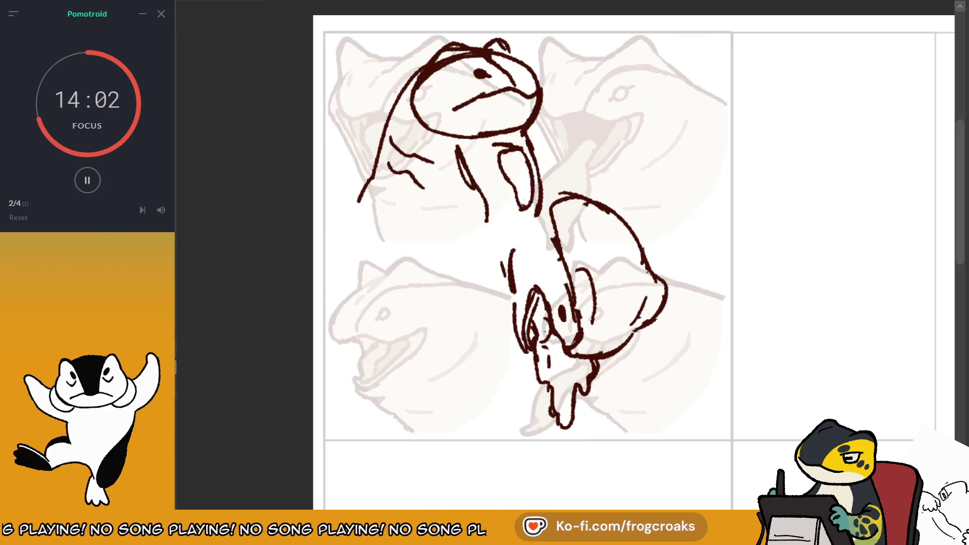
Try thin connecting lines between the two figures and start a new arc on the lower head.
{"action": "key", "text": "ctrl+z"}
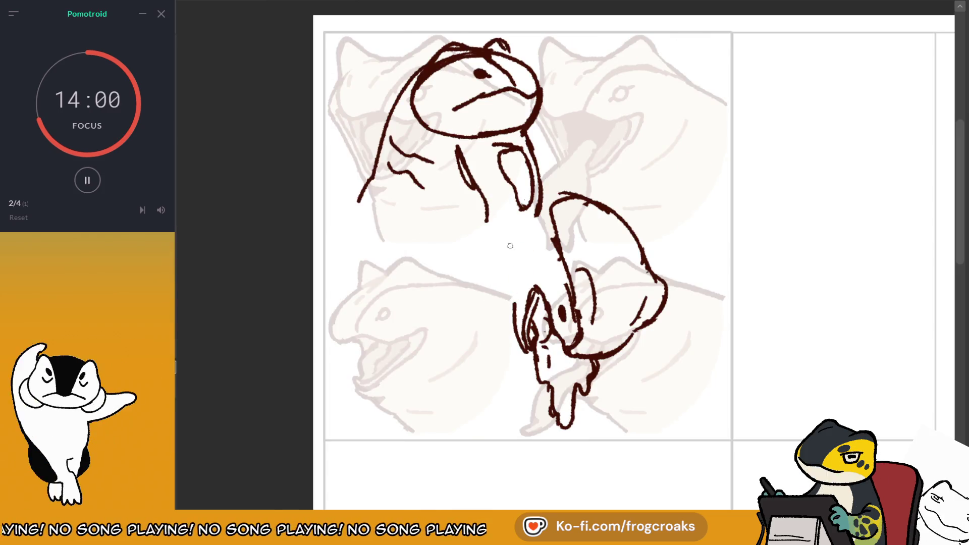
{"action": "mouse_move", "coordinate": [506, 252]}
{"action": "left_mouse_down"}
{"action": "mouse_move", "coordinate": [513, 301]}
{"action": "mouse_move", "coordinate": [512, 289]}
{"action": "left_mouse_up"}
{"action": "key", "text": "ctrl+z"}
{"action": "key", "text": "ctrl+z"}
{"action": "key", "text": "ctrl+z"}
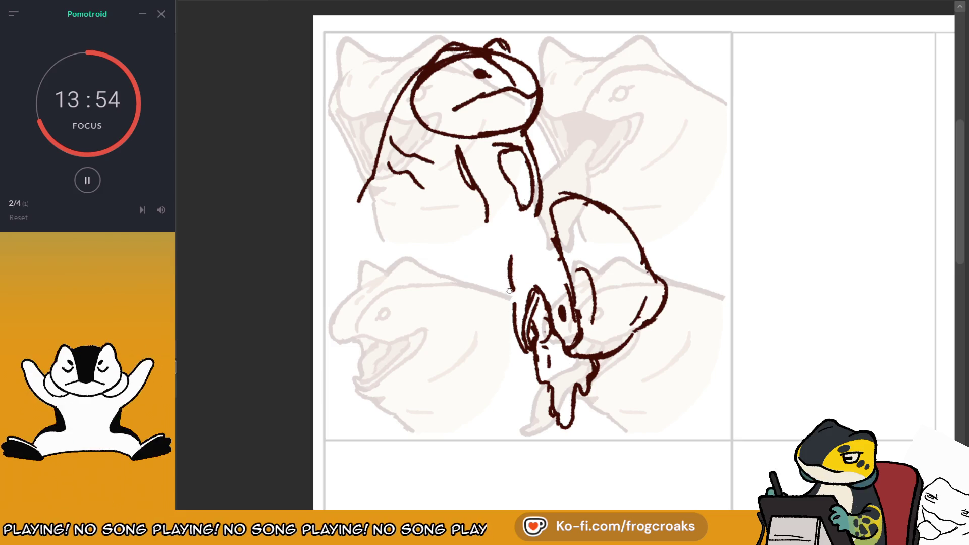
{"action": "mouse_move", "coordinate": [500, 285]}
{"action": "left_mouse_down"}
{"action": "mouse_move", "coordinate": [510, 319]}
{"action": "mouse_move", "coordinate": [468, 341]}
{"action": "mouse_move", "coordinate": [478, 323]}
{"action": "left_mouse_up"}
{"action": "key", "text": "ctrl+z"}
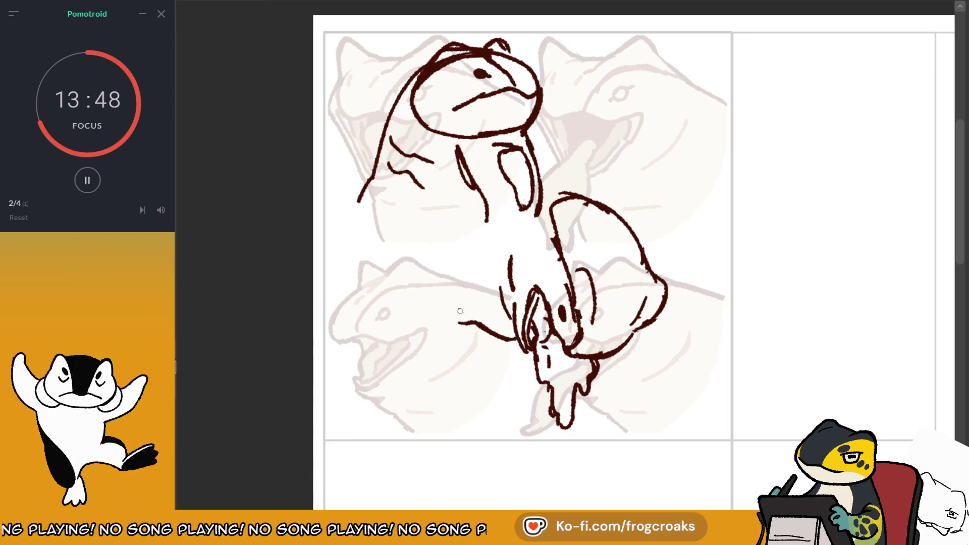
{"action": "left_click_drag", "start_coordinate": [552, 212], "coordinate": [595, 199]}
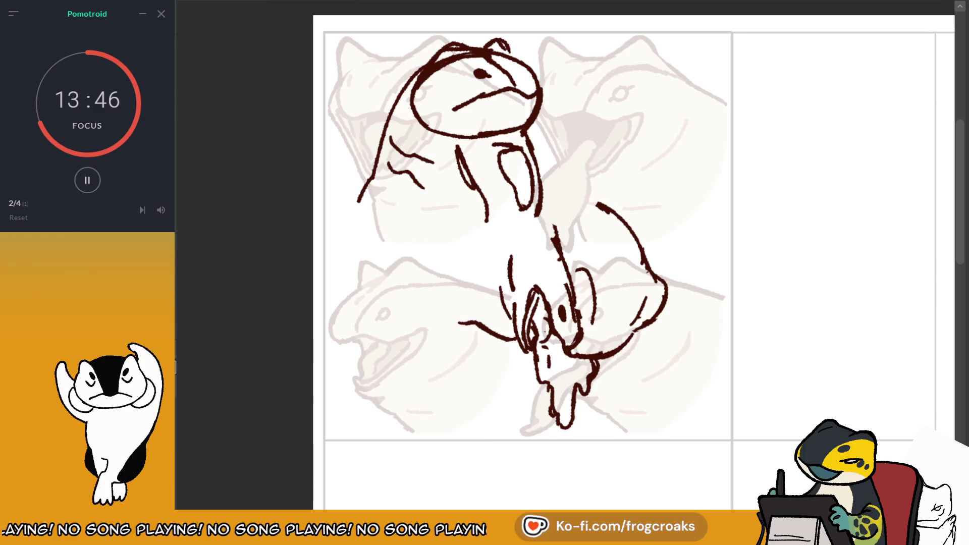
{"action": "key", "text": "m"}
{"action": "mouse_move", "coordinate": [485, 271]}
{"action": "left_mouse_down"}
{"action": "mouse_move", "coordinate": [465, 298]}
{"action": "mouse_move", "coordinate": [473, 311]}
{"action": "left_mouse_up"}
{"action": "key", "text": "ctrl+z"}
{"action": "key", "text": "ctrl+z"}
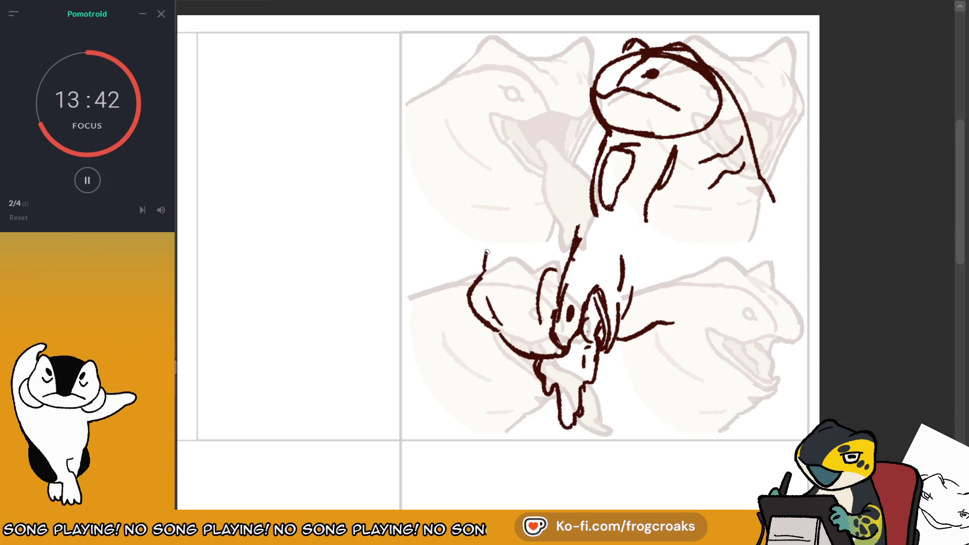
{"action": "left_click_drag", "start_coordinate": [504, 218], "coordinate": [483, 270]}
Replace the diagonal and doubled strokes with a fuller arch over the lower head.
{"action": "left_click_drag", "start_coordinate": [579, 224], "coordinate": [554, 334]}
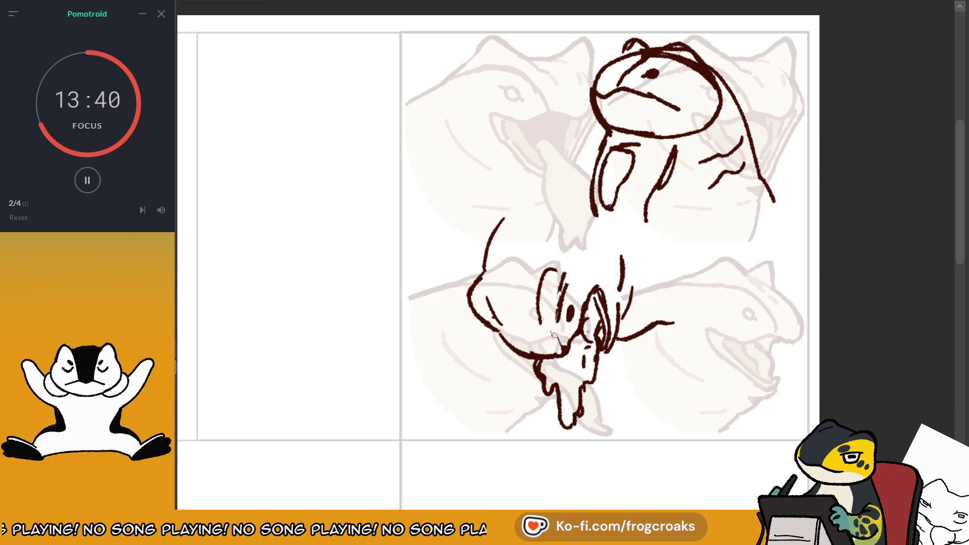
{"action": "left_click_drag", "start_coordinate": [569, 276], "coordinate": [555, 328]}
{"action": "mouse_move", "coordinate": [550, 257]}
{"action": "left_mouse_down"}
{"action": "mouse_move", "coordinate": [535, 298]}
{"action": "mouse_move", "coordinate": [550, 275]}
{"action": "left_mouse_up"}
{"action": "key", "text": "ctrl+z"}
{"action": "left_click_drag", "start_coordinate": [557, 331], "coordinate": [577, 235]}
{"action": "left_click_drag", "start_coordinate": [505, 219], "coordinate": [497, 246]}
{"action": "mouse_move", "coordinate": [570, 265]}
{"action": "left_mouse_down"}
{"action": "mouse_move", "coordinate": [577, 235]}
{"action": "mouse_move", "coordinate": [500, 255]}
{"action": "left_mouse_up"}
{"action": "left_click_drag", "start_coordinate": [524, 226], "coordinate": [492, 267]}
{"action": "left_click_drag", "start_coordinate": [571, 238], "coordinate": [520, 222]}
{"action": "mouse_move", "coordinate": [489, 260]}
{"action": "left_mouse_down"}
{"action": "mouse_move", "coordinate": [562, 225]}
{"action": "mouse_move", "coordinate": [561, 275]}
{"action": "left_mouse_up"}
Add strokes near the lower head and redraw a short stroke darker at a rotated angle.
{"action": "left_click_drag", "start_coordinate": [568, 214], "coordinate": [565, 259]}
{"action": "left_click_drag", "start_coordinate": [499, 232], "coordinate": [576, 196]}
{"action": "key", "text": "ctrl+z"}
{"action": "left_click_drag", "start_coordinate": [563, 245], "coordinate": [656, 302]}
{"action": "left_click_drag", "start_coordinate": [858, 75], "coordinate": [911, 132]}
{"action": "left_click_drag", "start_coordinate": [555, 251], "coordinate": [586, 255]}
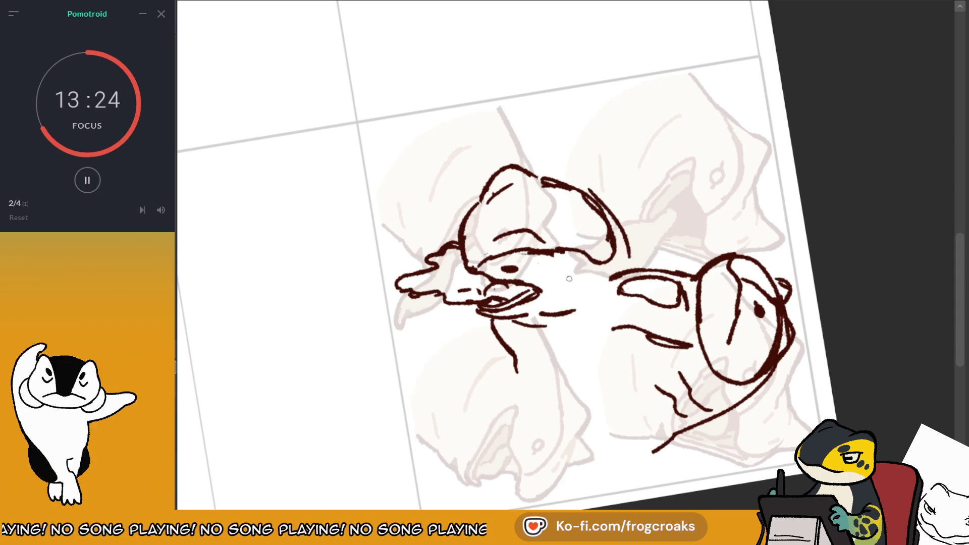
Redraw the neck stroke's end as a short hook and straighten the view.
{"action": "key", "text": "ctrl+z"}
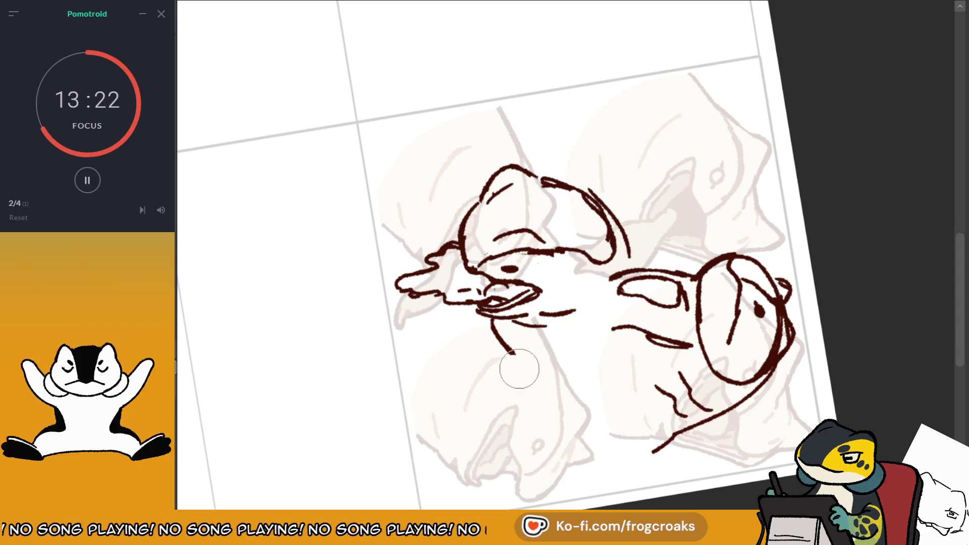
{"action": "left_click_drag", "start_coordinate": [508, 348], "coordinate": [495, 364]}
{"action": "key", "text": "m"}
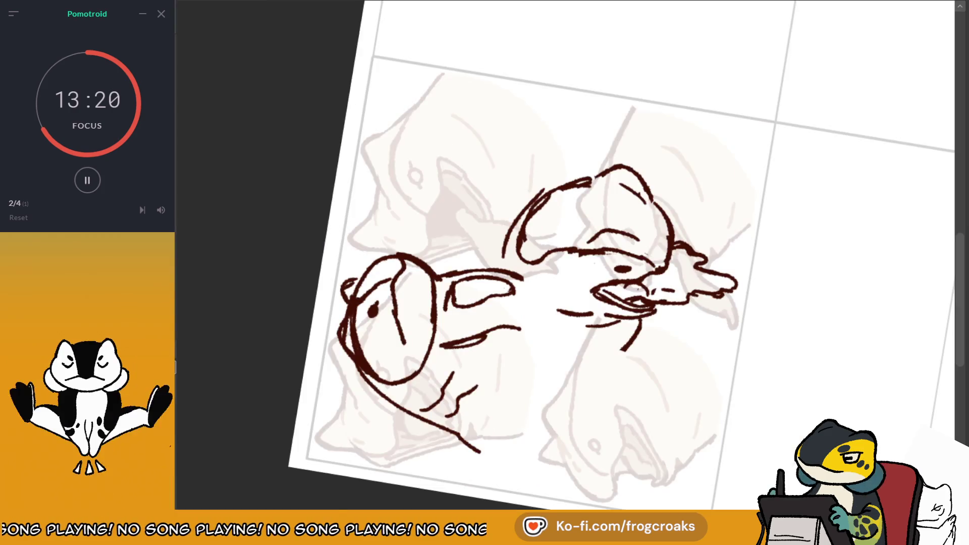
{"action": "scroll", "coordinate": [729, 205], "scroll_direction": "up", "scroll_amount": 3}
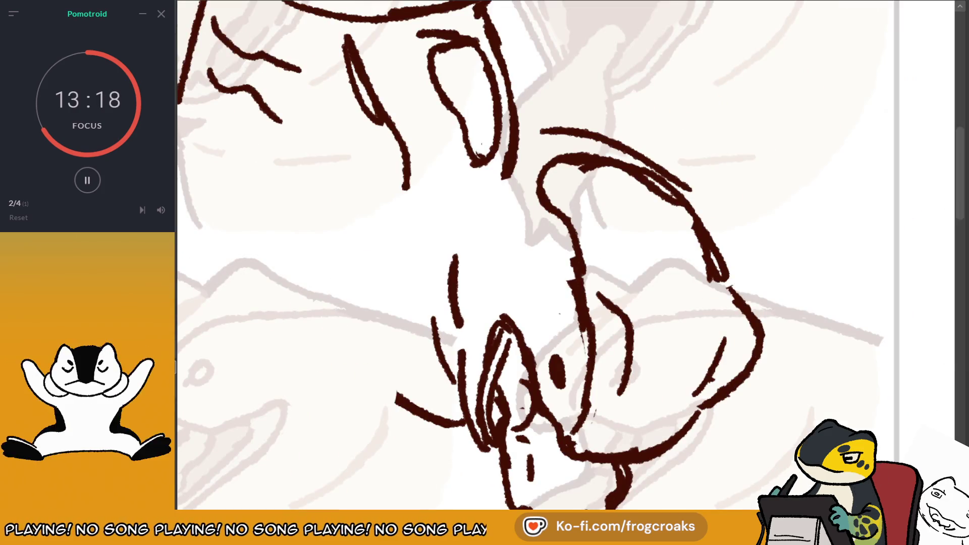
{"action": "key", "text": "5"}
{"action": "scroll", "coordinate": [729, 204], "scroll_direction": "up", "scroll_amount": 2}
{"action": "scroll", "coordinate": [728, 204], "scroll_direction": "down", "scroll_amount": 2}
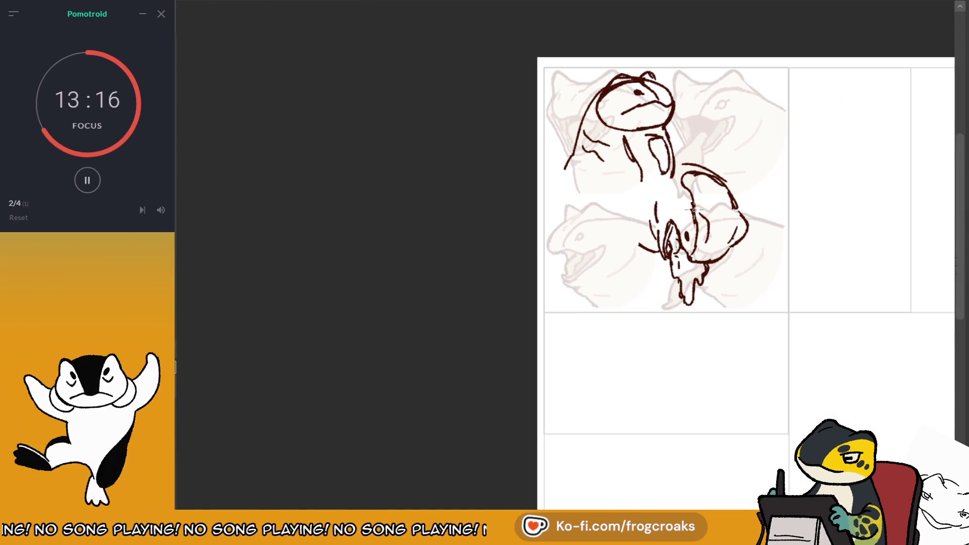
{"action": "scroll", "coordinate": [791, 219], "scroll_direction": "up", "scroll_amount": 2}
Erase the old loop and inner oval outlines and draw a thick curve from the arm over the head.
{"action": "left_click_drag", "start_coordinate": [608, 167], "coordinate": [678, 165]}
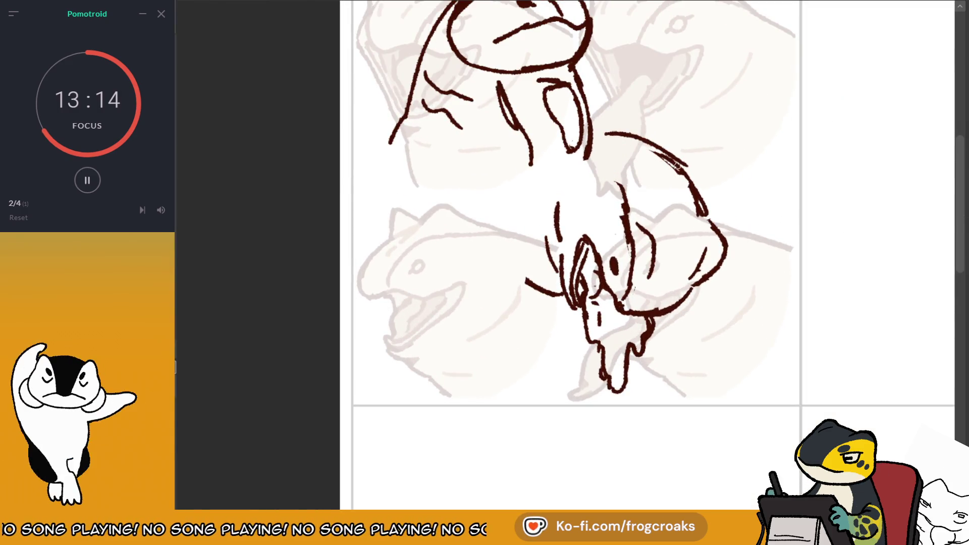
{"action": "key", "text": "m"}
{"action": "mouse_move", "coordinate": [475, 178]}
{"action": "left_mouse_down"}
{"action": "mouse_move", "coordinate": [502, 194]}
{"action": "mouse_move", "coordinate": [527, 179]}
{"action": "left_mouse_up"}
{"action": "left_click_drag", "start_coordinate": [501, 228], "coordinate": [501, 287]}
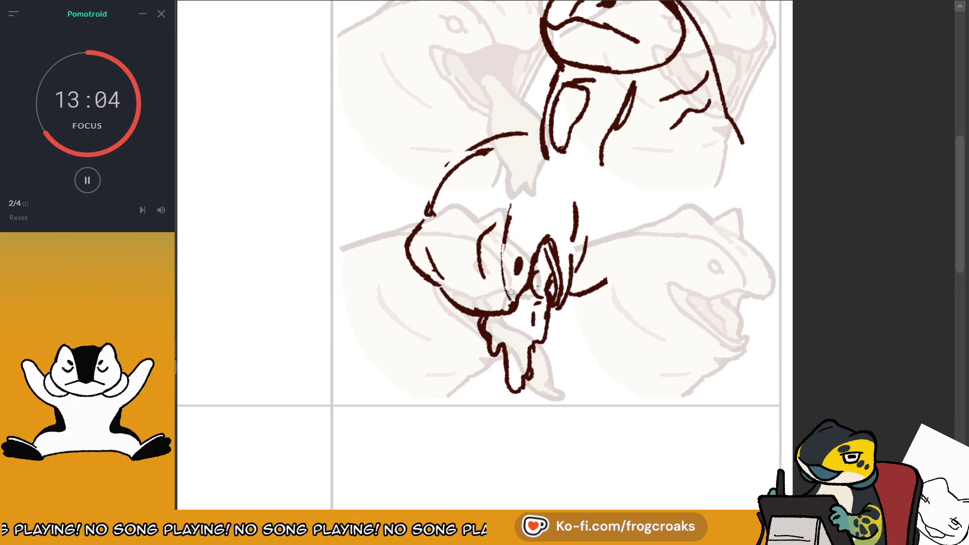
{"action": "left_click_drag", "start_coordinate": [511, 293], "coordinate": [509, 202]}
{"action": "mouse_move", "coordinate": [510, 215]}
{"action": "left_mouse_down"}
{"action": "mouse_move", "coordinate": [474, 151]}
{"action": "mouse_move", "coordinate": [509, 215]}
{"action": "left_mouse_up"}
{"action": "key", "text": "ctrl+z"}
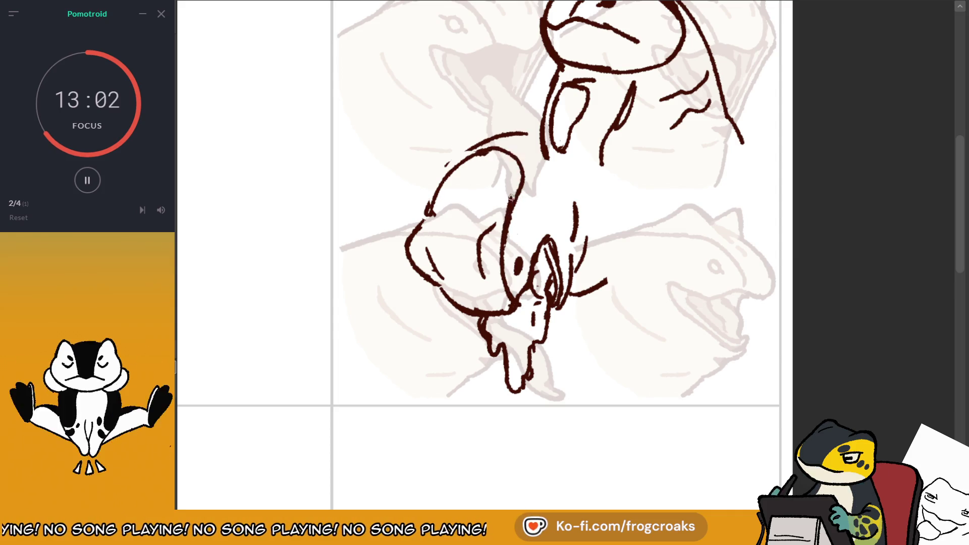
{"action": "mouse_move", "coordinate": [513, 127]}
{"action": "left_mouse_down"}
{"action": "mouse_move", "coordinate": [477, 122]}
{"action": "mouse_move", "coordinate": [454, 162]}
{"action": "left_mouse_up"}
{"action": "key", "text": "ctrl+z"}
Return the view to upright, unmirrored orientation and lasso the lower figure.
{"action": "mouse_move", "coordinate": [521, 128]}
{"action": "left_mouse_down"}
{"action": "mouse_move", "coordinate": [555, 253]}
{"action": "mouse_move", "coordinate": [505, 177]}
{"action": "left_mouse_up"}
{"action": "scroll", "coordinate": [570, 255], "scroll_direction": "up", "scroll_amount": 3}
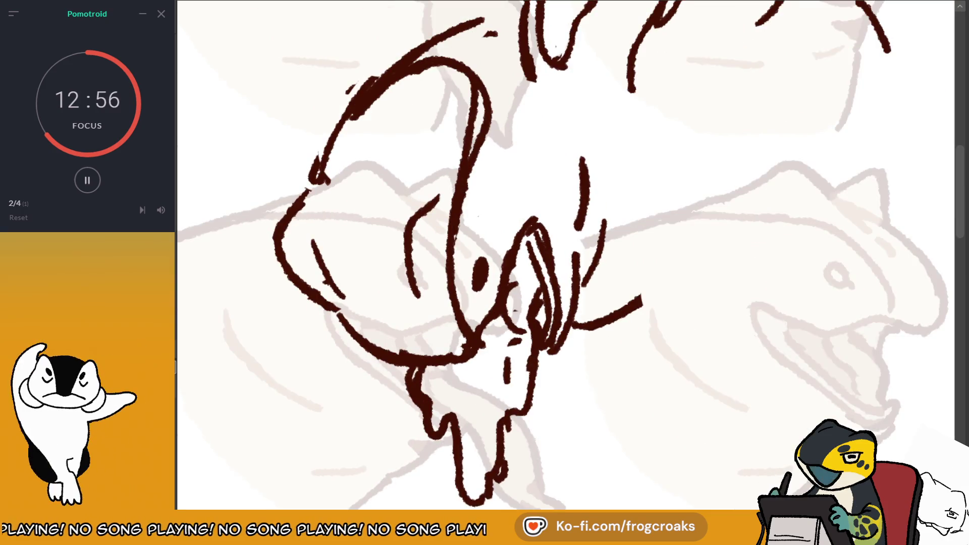
{"action": "key", "text": "5"}
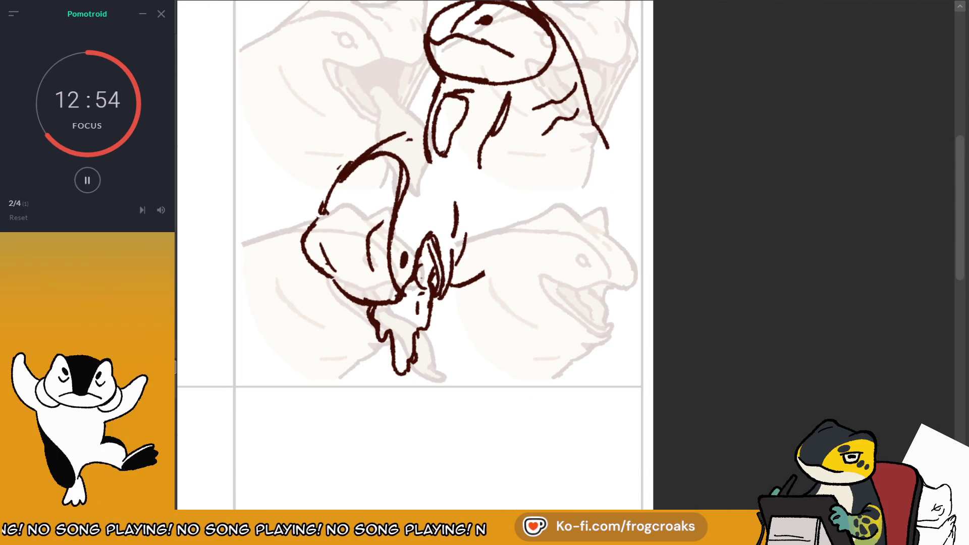
{"action": "key", "text": "m"}
{"action": "scroll", "coordinate": [715, 183], "scroll_direction": "down", "scroll_amount": 2}
{"action": "scroll", "coordinate": [714, 183], "scroll_direction": "up", "scroll_amount": 2}
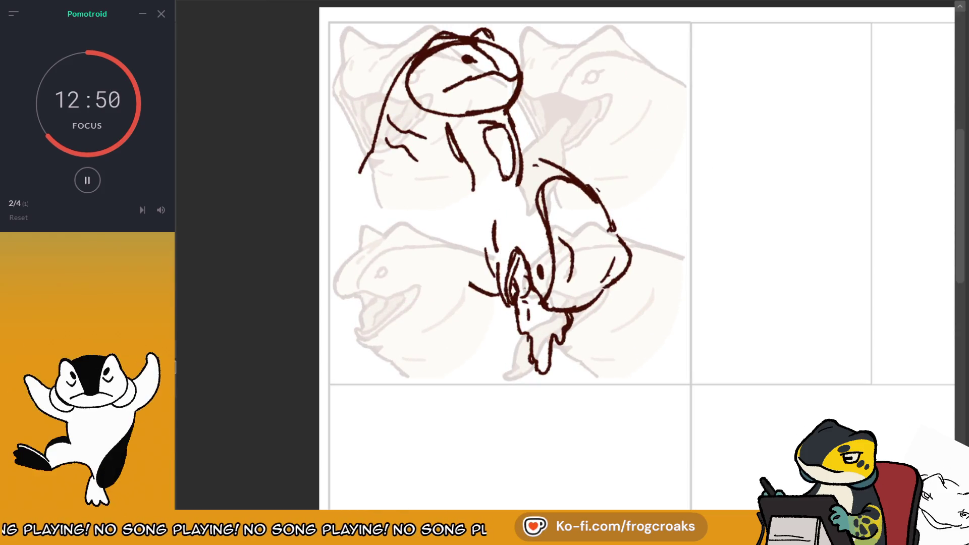
{"action": "left_click_drag", "start_coordinate": [451, 228], "coordinate": [456, 221]}
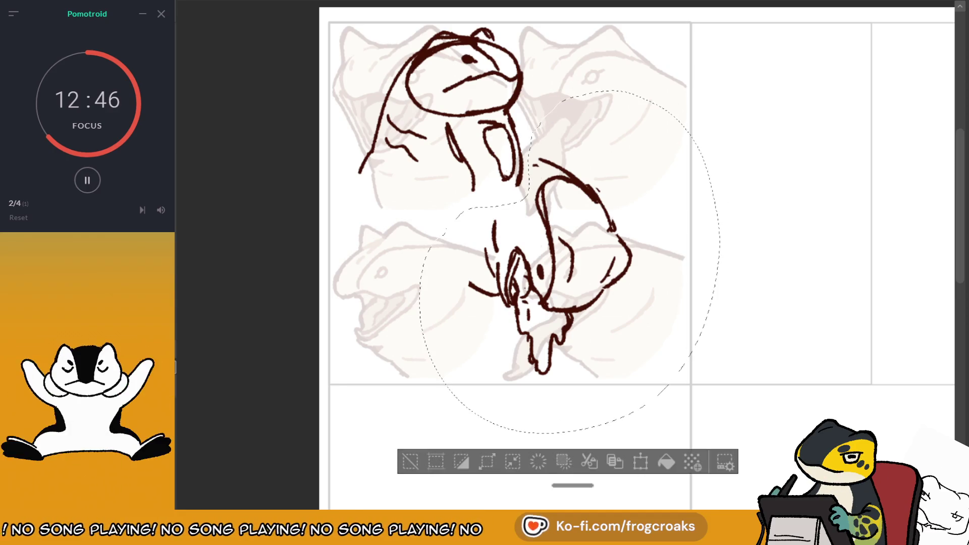
Move the melting-head sketch right into the neighbouring panel and drop the selection.
{"action": "left_click_drag", "start_coordinate": [575, 280], "coordinate": [827, 281]}
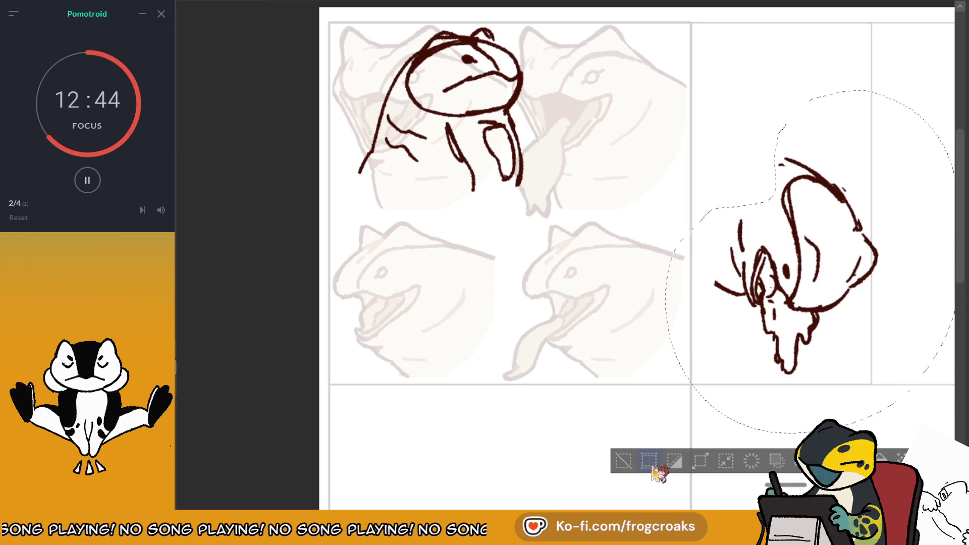
{"action": "left_click", "coordinate": [623, 461]}
{"action": "left_click_drag", "start_coordinate": [586, 252], "coordinate": [498, 264]}
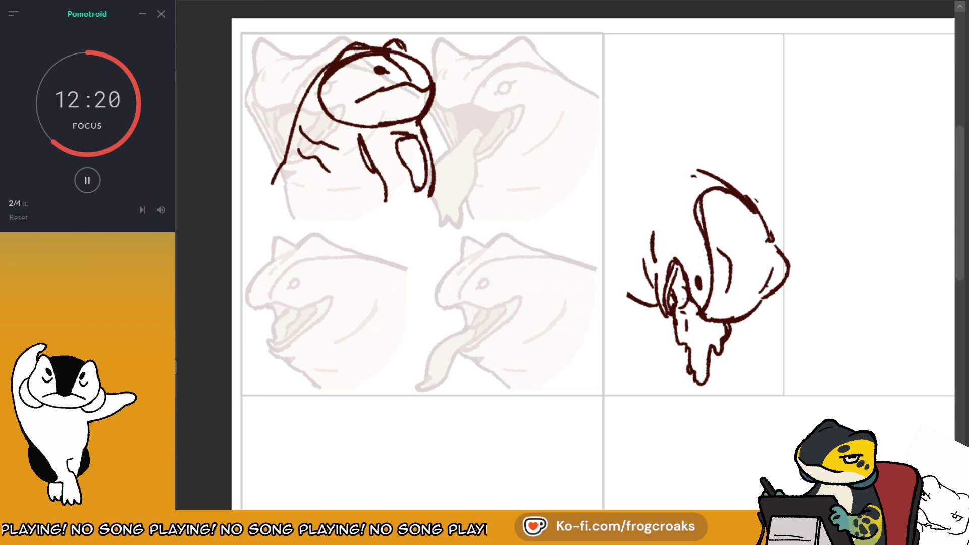
Redraw the top-left frog's lower left outline and a new line down its arm.
{"action": "key", "text": "ctrl+z"}
{"action": "mouse_move", "coordinate": [305, 109]}
{"action": "left_mouse_down"}
{"action": "mouse_move", "coordinate": [278, 202]}
{"action": "mouse_move", "coordinate": [282, 184]}
{"action": "left_mouse_up"}
{"action": "key", "text": "ctrl+z"}
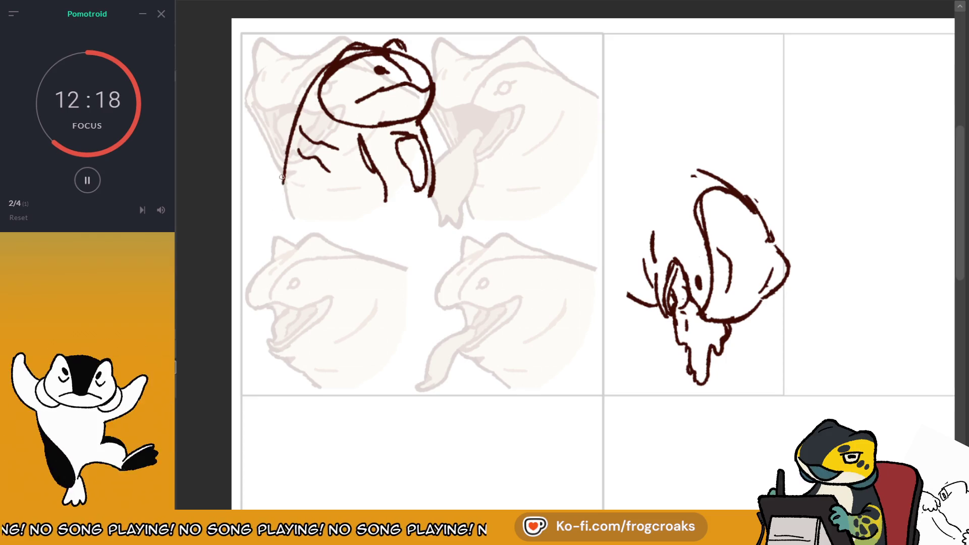
{"action": "key", "text": "ctrl+z"}
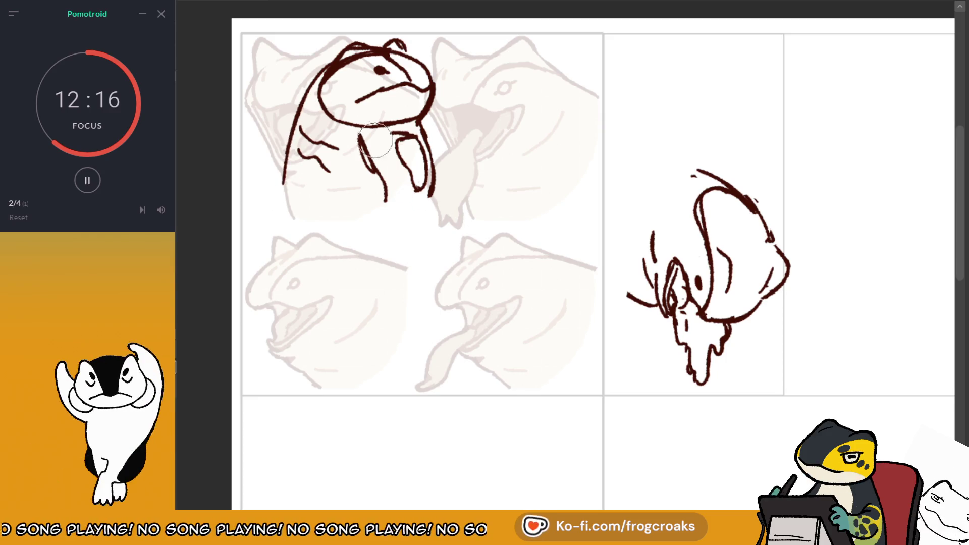
{"action": "key", "text": "ctrl+z"}
{"action": "key", "text": "ctrl+z"}
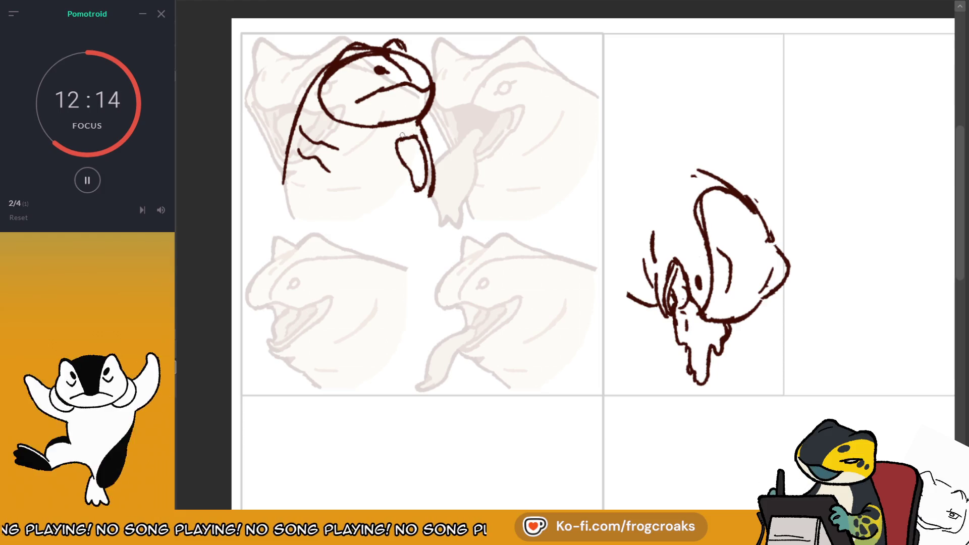
{"action": "left_click_drag", "start_coordinate": [404, 137], "coordinate": [411, 182]}
{"action": "mouse_move", "coordinate": [288, 161]}
{"action": "left_mouse_down"}
{"action": "mouse_move", "coordinate": [263, 233]}
{"action": "mouse_move", "coordinate": [322, 230]}
{"action": "mouse_move", "coordinate": [327, 215]}
{"action": "left_mouse_up"}
{"action": "key", "text": "ctrl+z"}
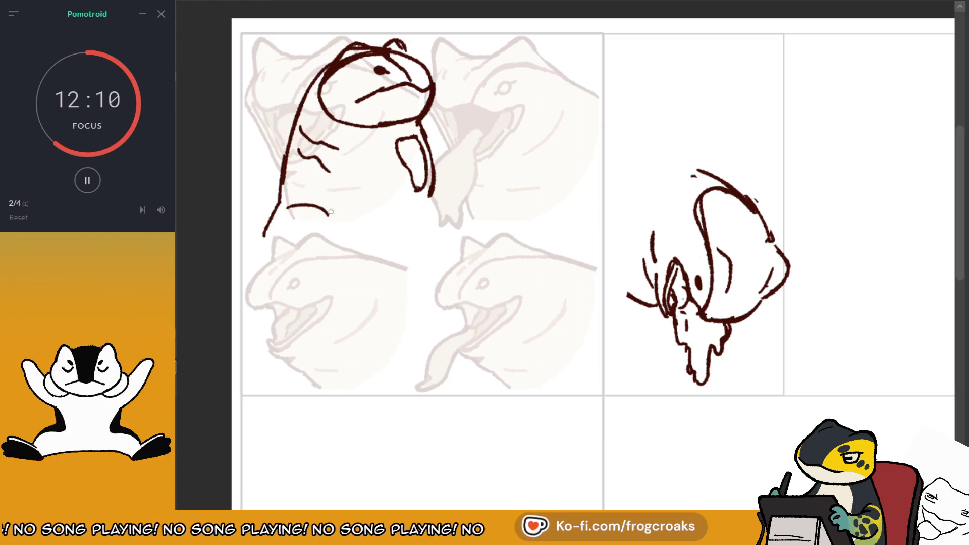
Add a curve under the frog's body, trim the left line, and draw its right body line.
{"action": "left_click_drag", "start_coordinate": [272, 244], "coordinate": [324, 243]}
{"action": "left_click_drag", "start_coordinate": [265, 250], "coordinate": [262, 232]}
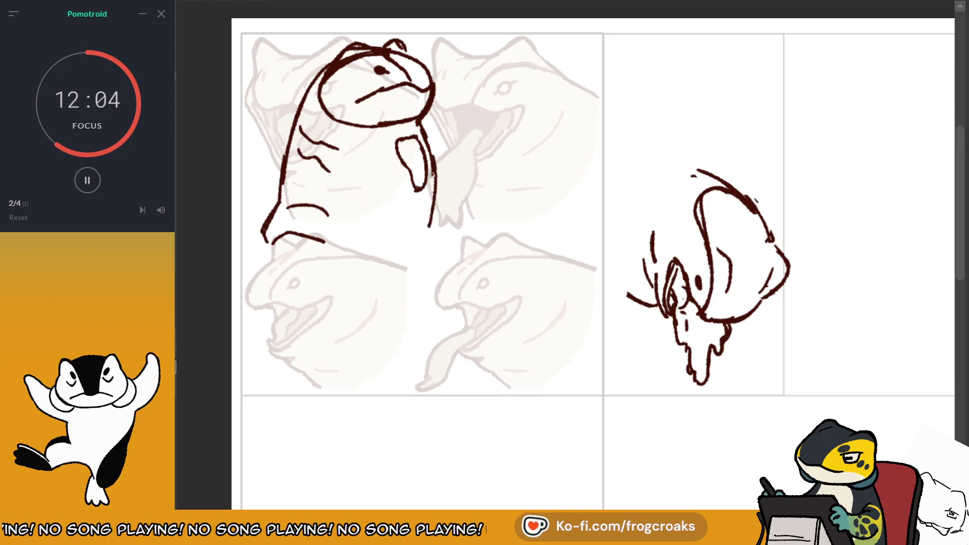
{"action": "left_click_drag", "start_coordinate": [425, 236], "coordinate": [420, 123]}
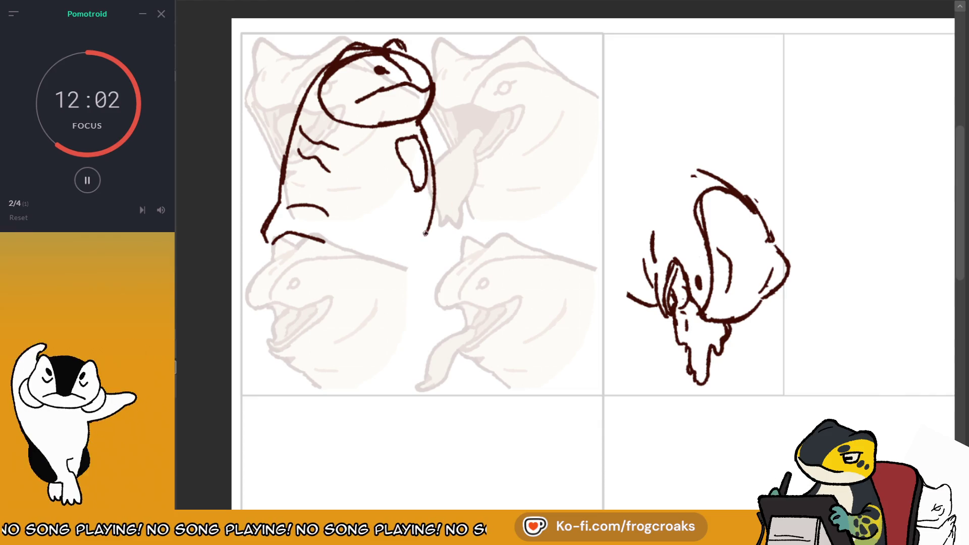
{"action": "key", "text": "ctrl+z"}
{"action": "left_click_drag", "start_coordinate": [429, 224], "coordinate": [434, 148]}
{"action": "key", "text": "ctrl+z"}
{"action": "left_click_drag", "start_coordinate": [436, 186], "coordinate": [430, 158]}
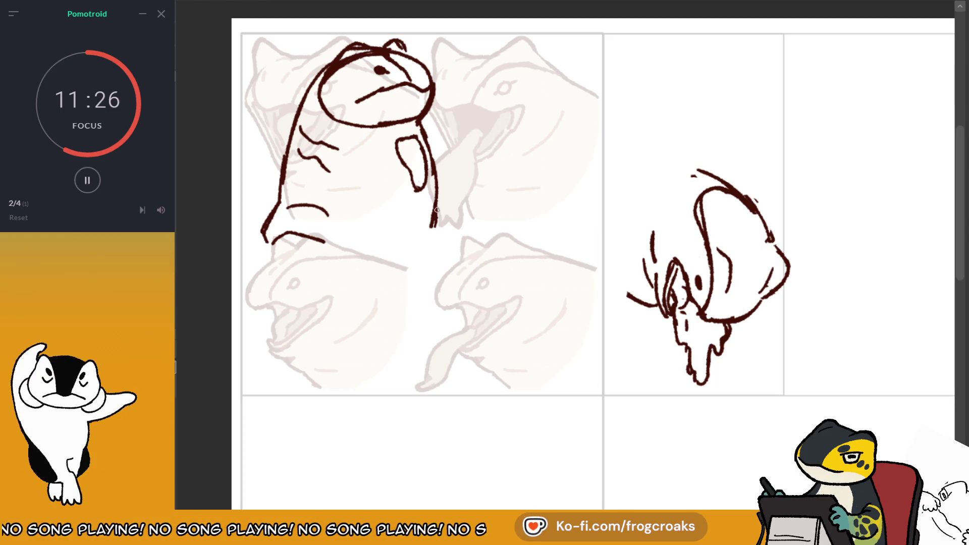
Sketch and undo a test line and arrow across the top of the right panel.
{"action": "left_click_drag", "start_coordinate": [572, 60], "coordinate": [853, 58]}
{"action": "key", "text": "ctrl+z"}
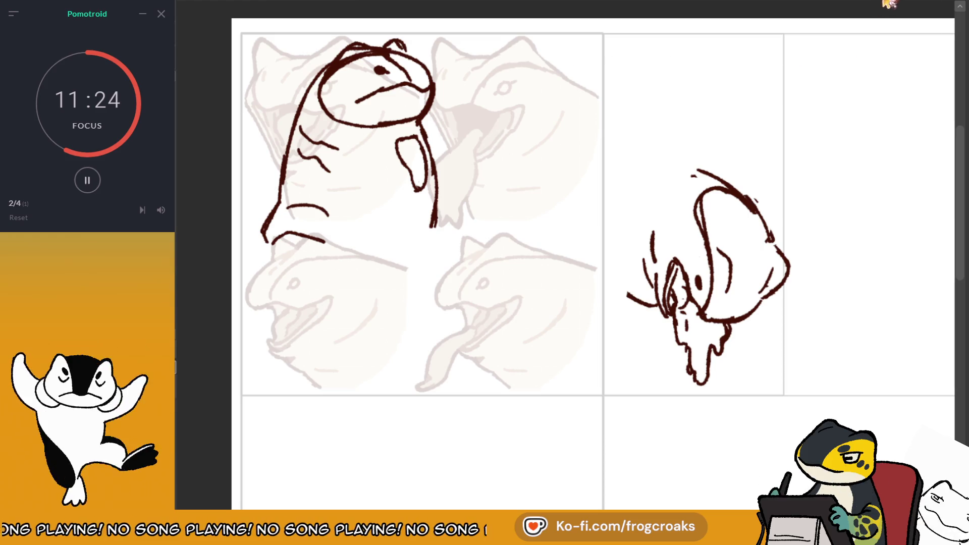
{"action": "left_click_drag", "start_coordinate": [654, 86], "coordinate": [882, 95]}
{"action": "left_click_drag", "start_coordinate": [869, 87], "coordinate": [876, 108]}
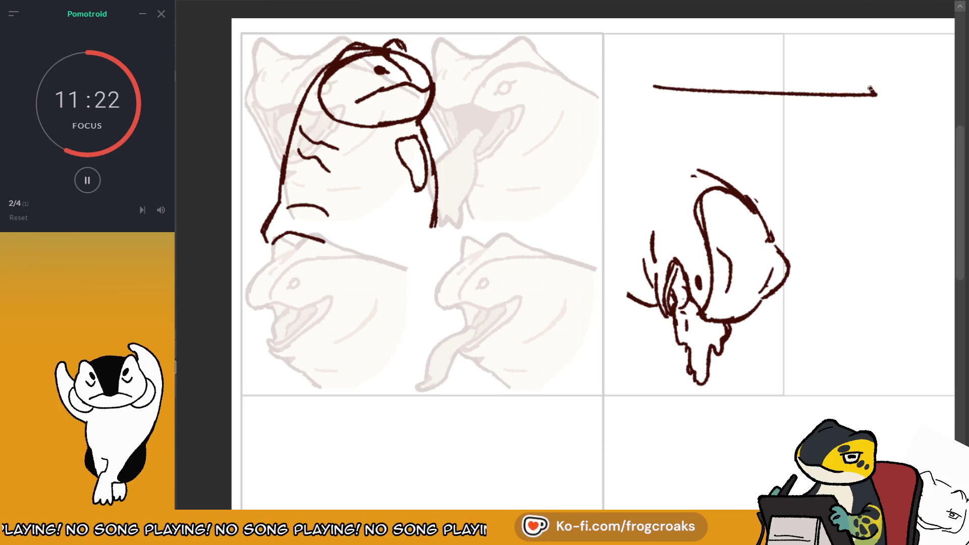
{"action": "key", "text": "ctrl+z"}
{"action": "key", "text": "ctrl+z"}
{"action": "mouse_move", "coordinate": [654, 84]}
{"action": "left_mouse_down"}
{"action": "mouse_move", "coordinate": [859, 83]}
{"action": "mouse_move", "coordinate": [853, 93]}
{"action": "left_mouse_up"}
{"action": "left_click_drag", "start_coordinate": [958, 54], "coordinate": [930, 22]}
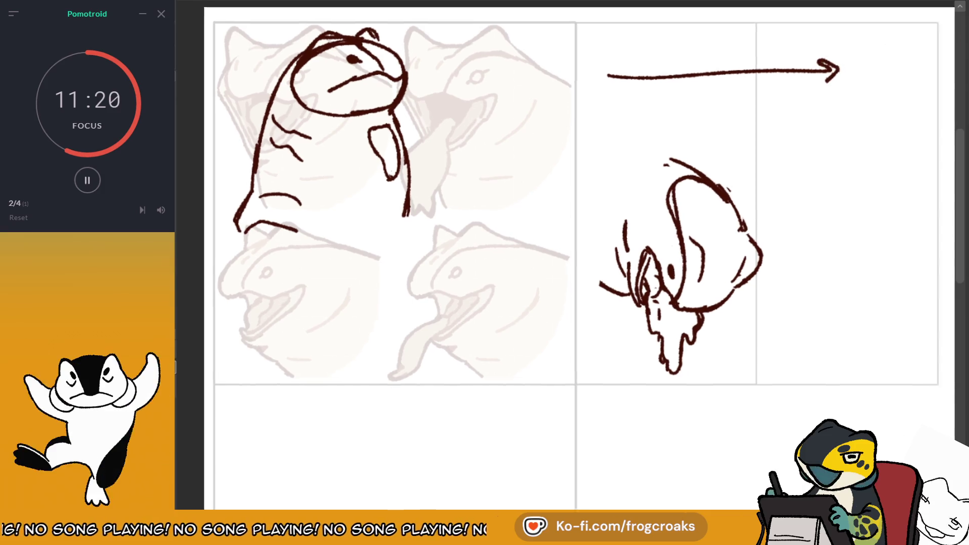
{"action": "key", "text": "ctrl+z"}
{"action": "key", "text": "ctrl+z"}
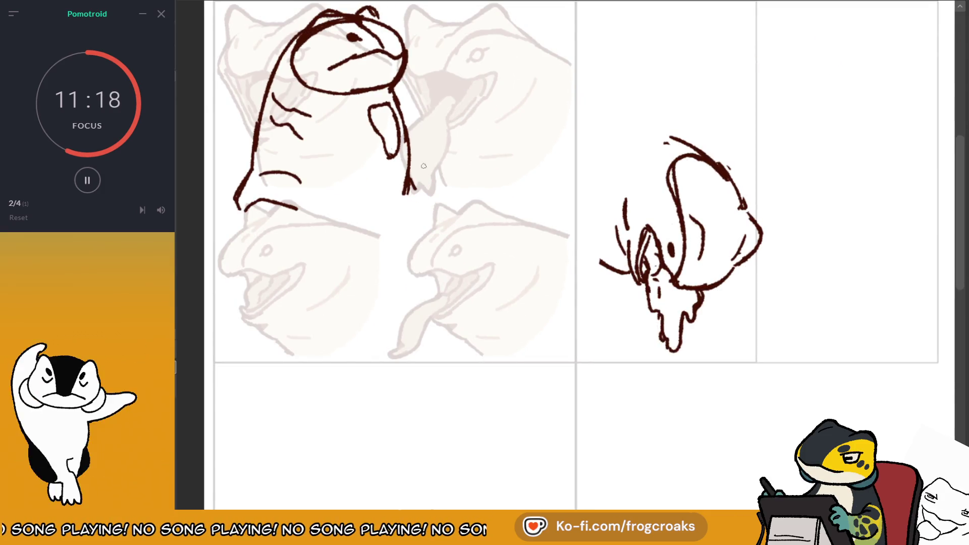
{"action": "left_click_drag", "start_coordinate": [341, 33], "coordinate": [309, 70]}
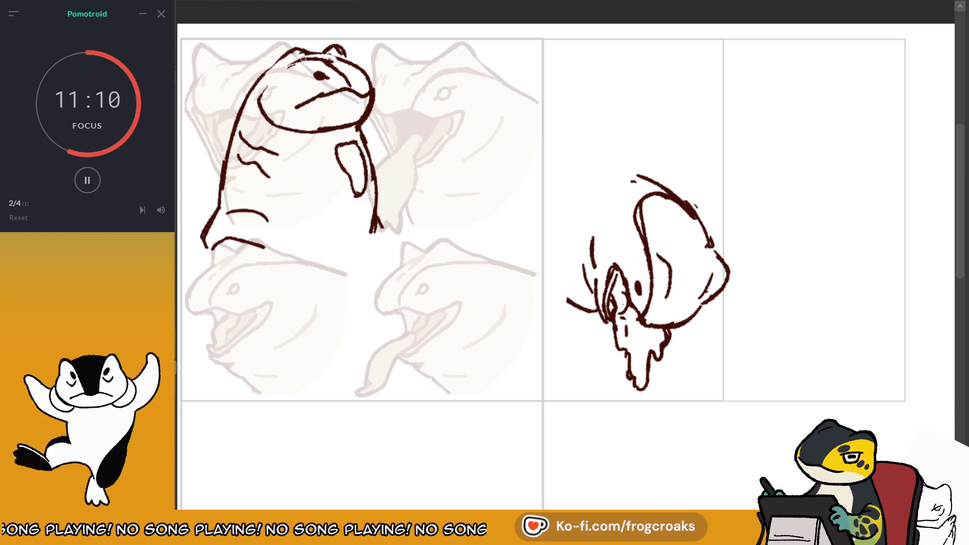
Draw a curve at the frog's cheek with a different tool.
{"action": "key", "text": "e"}
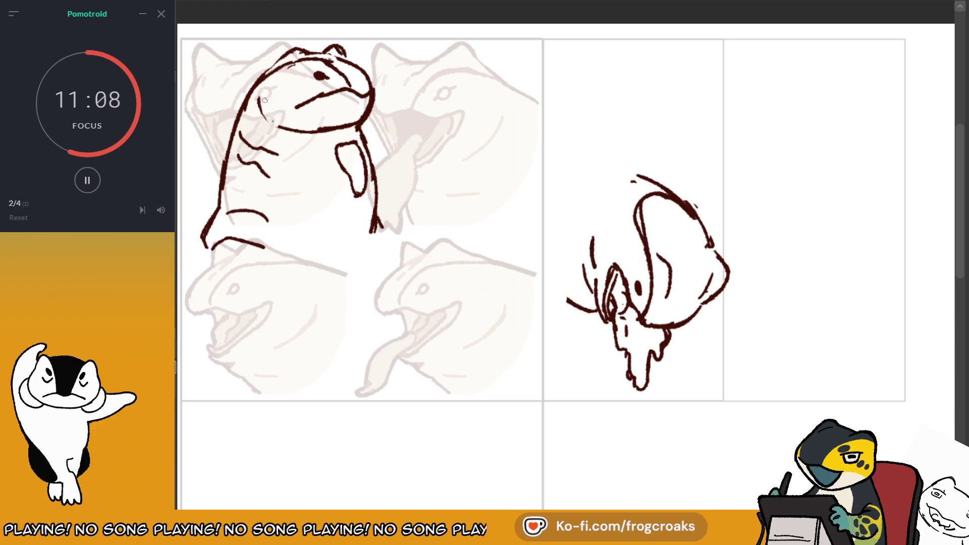
{"action": "mouse_move", "coordinate": [260, 110]}
{"action": "left_mouse_down"}
{"action": "mouse_move", "coordinate": [276, 122]}
{"action": "mouse_move", "coordinate": [359, 115]}
{"action": "left_mouse_up"}
{"action": "left_click_drag", "start_coordinate": [759, 23], "coordinate": [847, 89]}
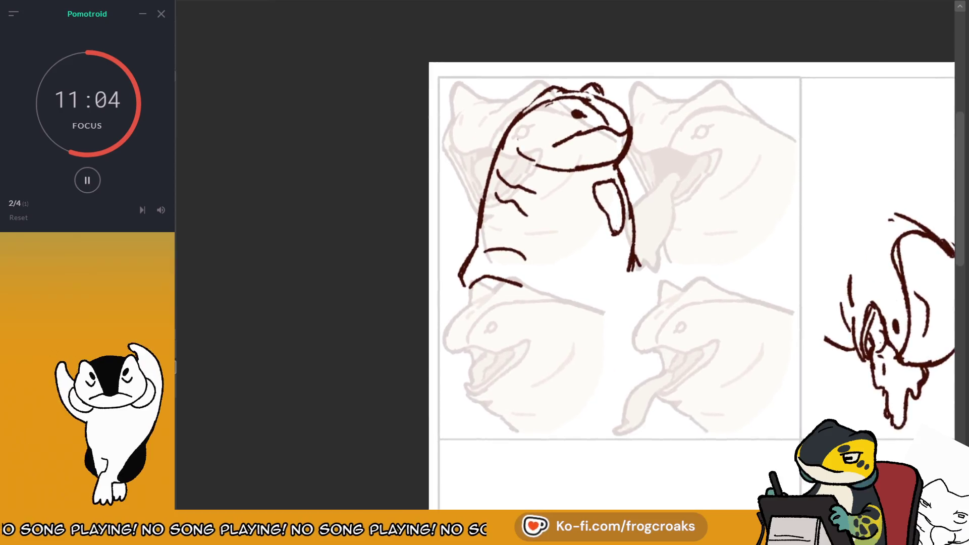
{"action": "scroll", "coordinate": [769, 129], "scroll_direction": "down", "scroll_amount": 2}
{"action": "scroll", "coordinate": [751, 162], "scroll_direction": "up", "scroll_amount": 1}
{"action": "scroll", "coordinate": [653, 202], "scroll_direction": "up", "scroll_amount": 3}
{"action": "scroll", "coordinate": [311, 194], "scroll_direction": "down", "scroll_amount": 3}
{"action": "scroll", "coordinate": [440, 145], "scroll_direction": "up", "scroll_amount": 3}
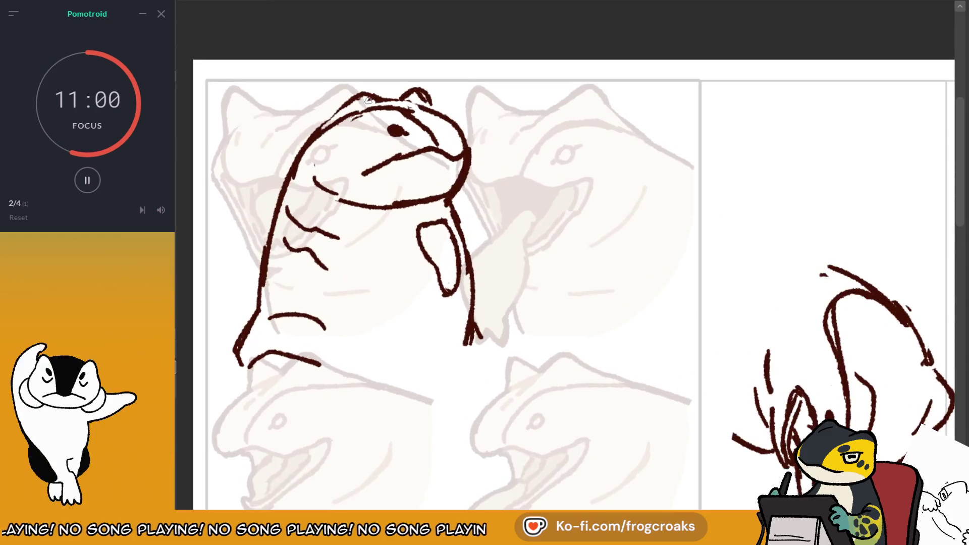
Trace a new arch along the top of the frog's head, then mirror the view.
{"action": "mouse_move", "coordinate": [416, 101]}
{"action": "left_mouse_down"}
{"action": "mouse_move", "coordinate": [333, 116]}
{"action": "mouse_move", "coordinate": [406, 99]}
{"action": "mouse_move", "coordinate": [353, 107]}
{"action": "left_mouse_up"}
{"action": "key", "text": "ctrl+z"}
{"action": "key", "text": "ctrl+z"}
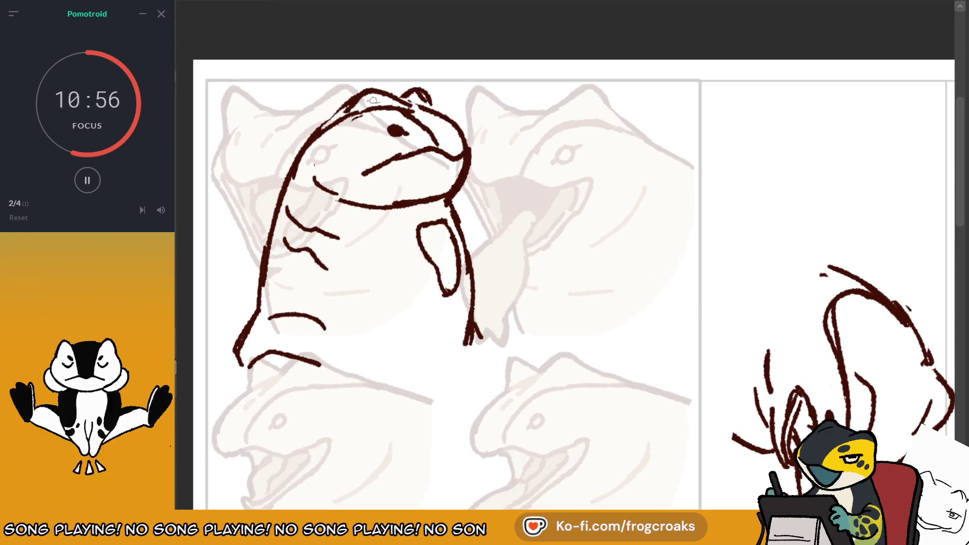
{"action": "left_click_drag", "start_coordinate": [455, 212], "coordinate": [478, 298]}
{"action": "key", "text": "ctrl+z"}
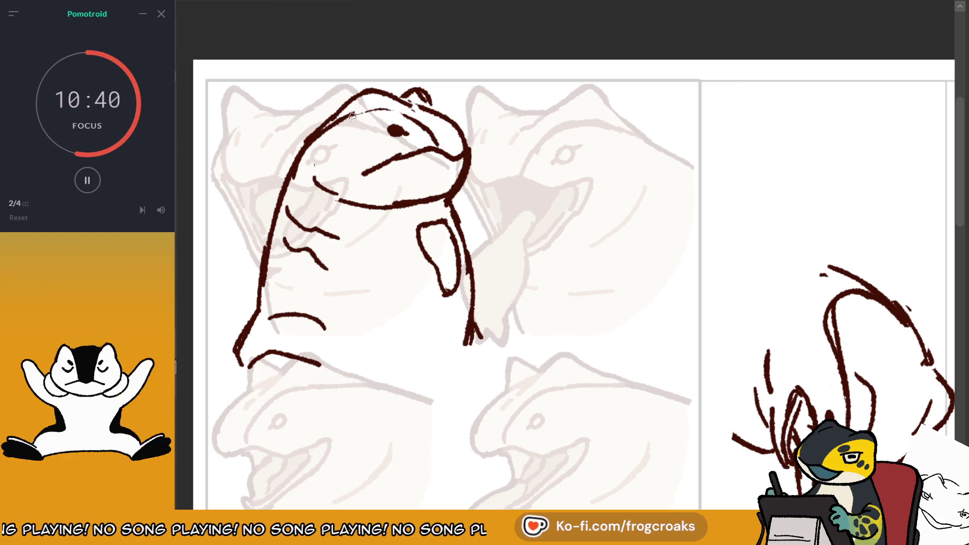
{"action": "mouse_move", "coordinate": [353, 115]}
{"action": "left_mouse_down"}
{"action": "mouse_move", "coordinate": [412, 111]}
{"action": "mouse_move", "coordinate": [434, 127]}
{"action": "left_mouse_up"}
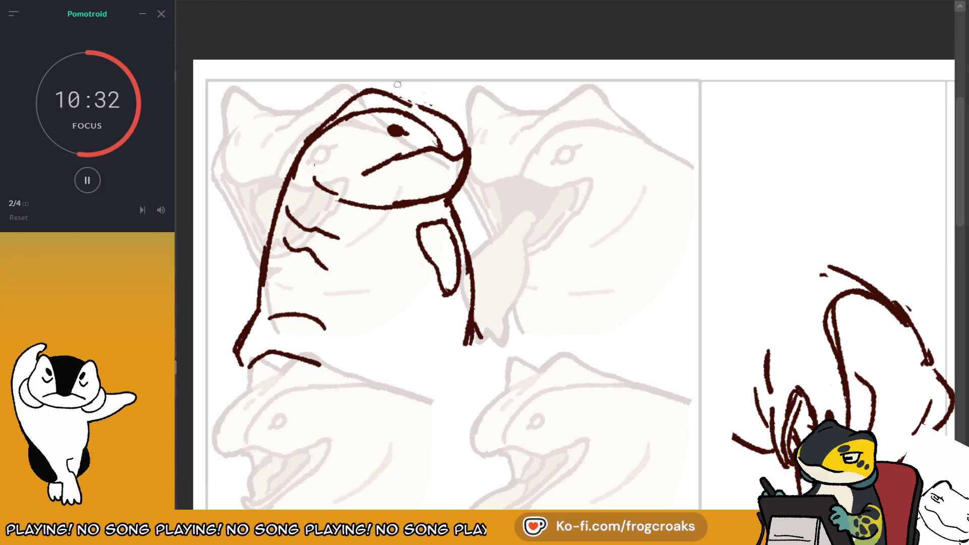
{"action": "key", "text": "m"}
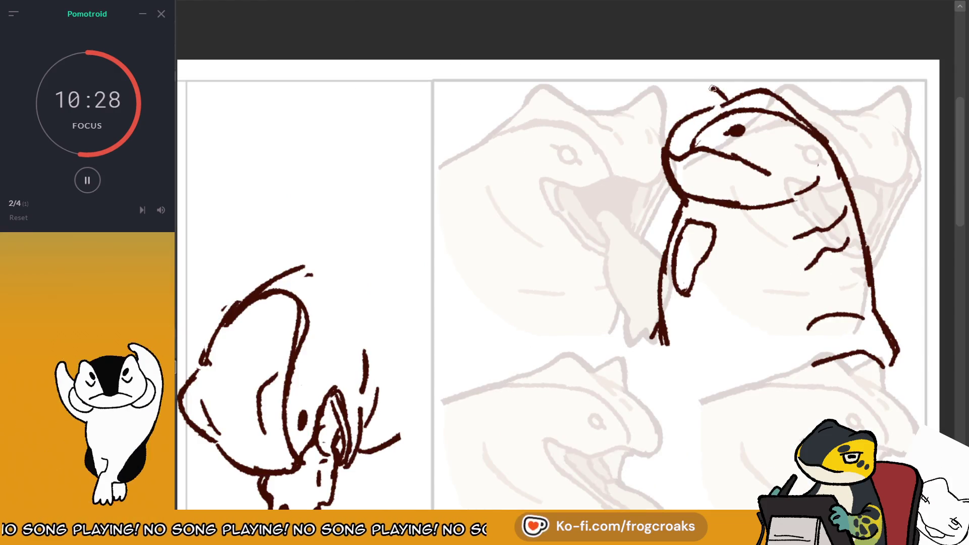
Erase part of the frog's mouth line and redraw it as one longer curve beneath the snout.
{"action": "mouse_move", "coordinate": [705, 89]}
{"action": "left_mouse_down"}
{"action": "mouse_move", "coordinate": [756, 117]}
{"action": "mouse_move", "coordinate": [725, 84]}
{"action": "mouse_move", "coordinate": [741, 94]}
{"action": "mouse_move", "coordinate": [749, 118]}
{"action": "mouse_move", "coordinate": [716, 86]}
{"action": "mouse_move", "coordinate": [734, 99]}
{"action": "left_mouse_up"}
{"action": "key", "text": "ctrl+z"}
{"action": "key", "text": "ctrl+z"}
{"action": "key", "text": "ctrl+z"}
{"action": "key", "text": "ctrl+z"}
{"action": "key", "text": "ctrl+z"}
{"action": "key", "text": "ctrl+z"}
{"action": "key", "text": "ctrl+z"}
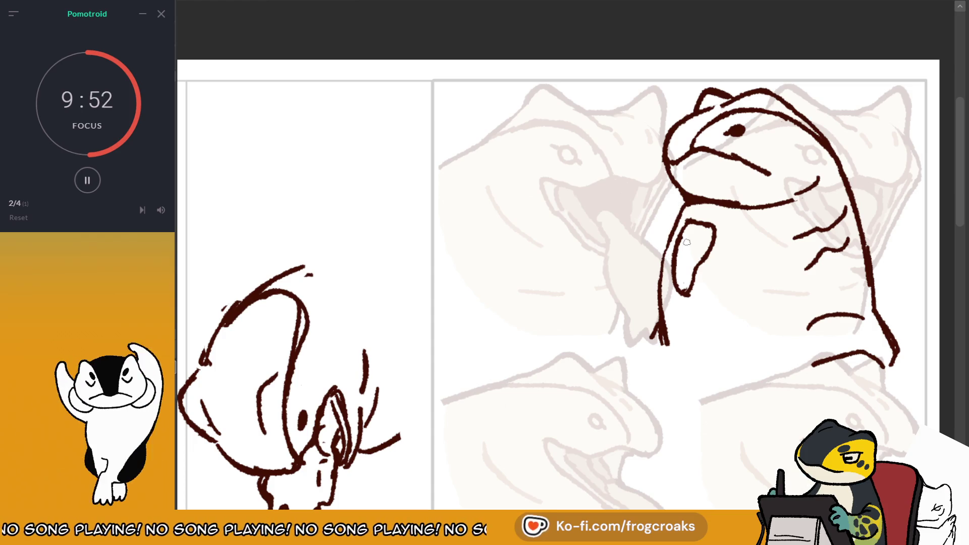
{"action": "left_click_drag", "start_coordinate": [743, 178], "coordinate": [769, 170]}
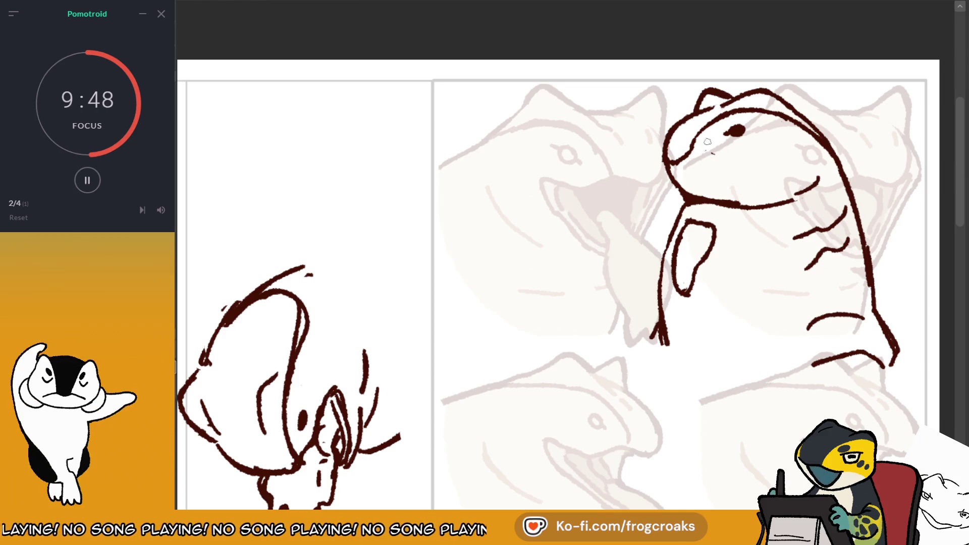
{"action": "left_click_drag", "start_coordinate": [691, 150], "coordinate": [748, 160]}
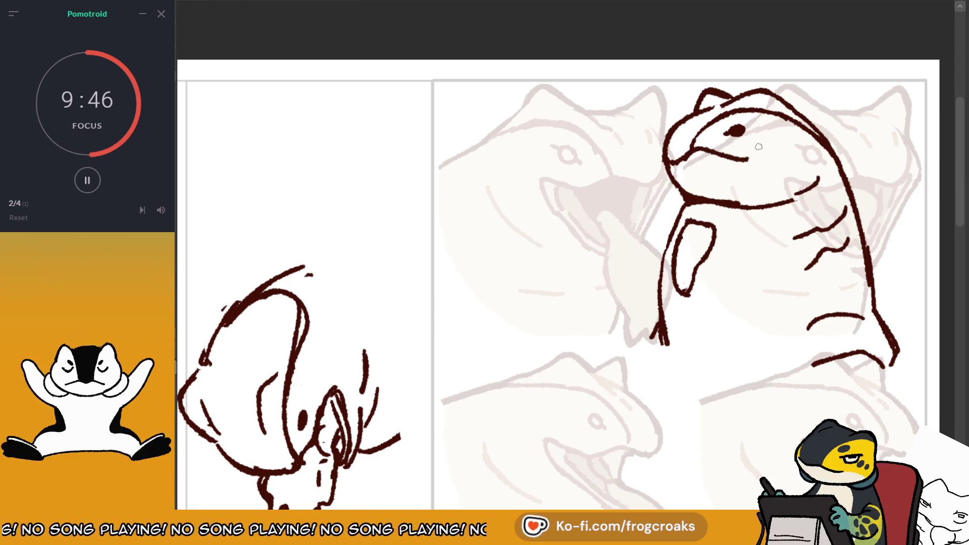
{"action": "key", "text": "ctrl+z"}
{"action": "left_click_drag", "start_coordinate": [691, 150], "coordinate": [756, 161]}
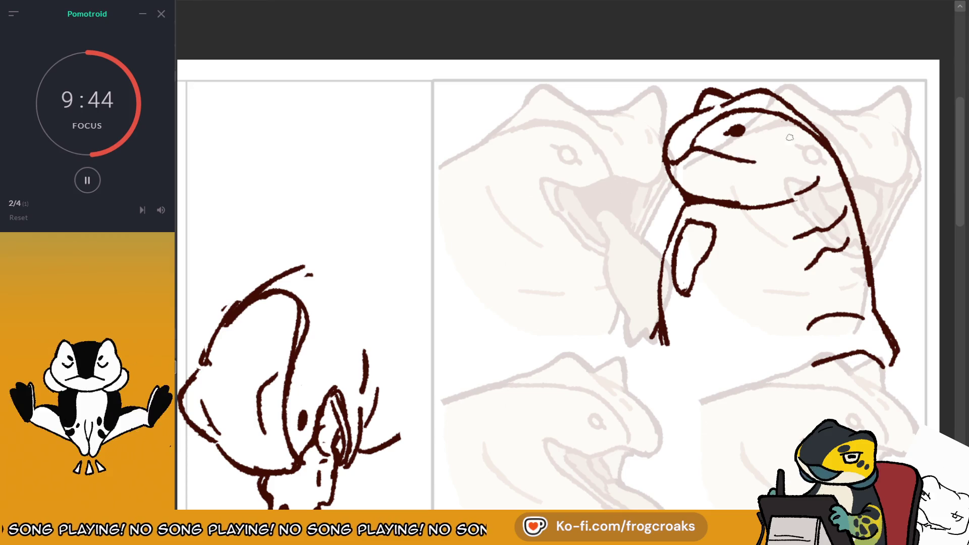
{"action": "key", "text": "m"}
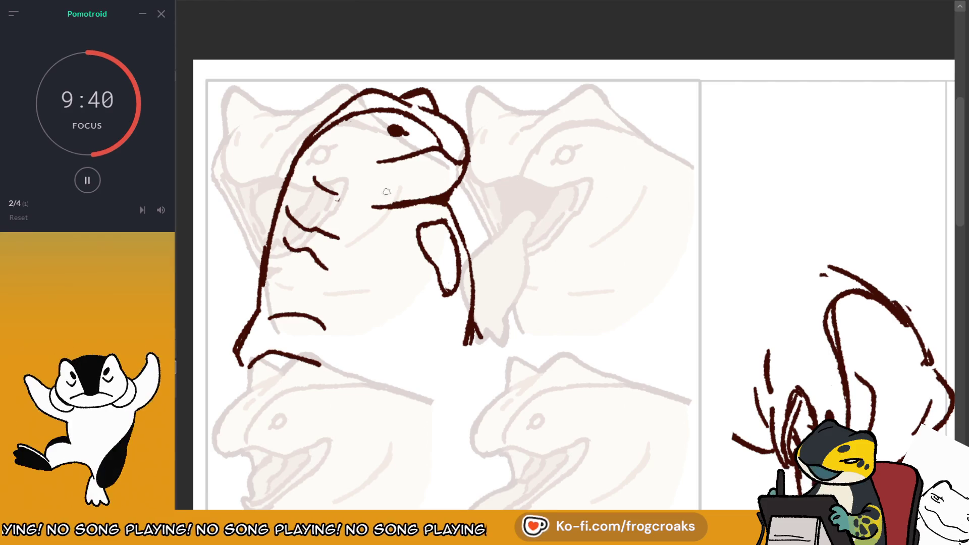
Draw a cheek curve on the frog's face, then lengthen its left and right body lines.
{"action": "left_click_drag", "start_coordinate": [312, 188], "coordinate": [348, 205]}
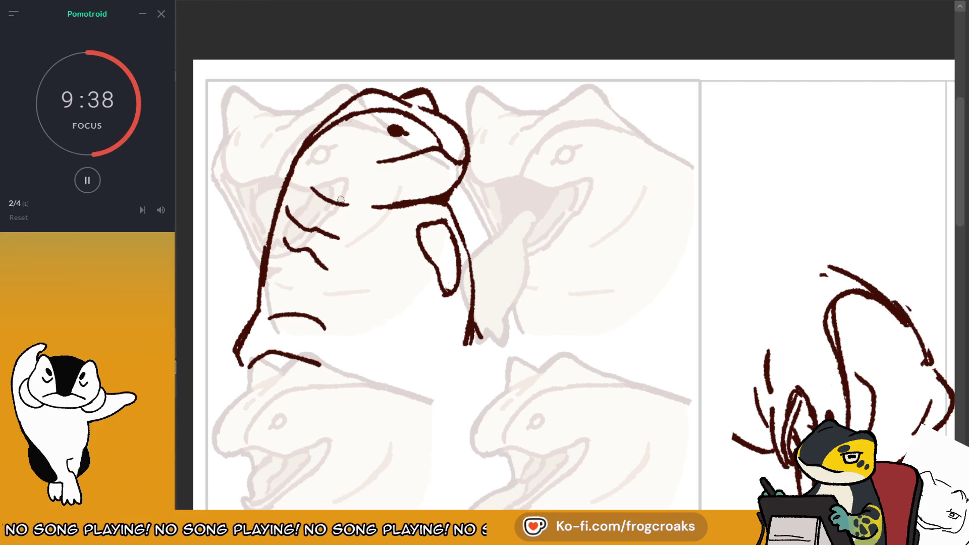
{"action": "scroll", "coordinate": [319, 161], "scroll_direction": "down", "scroll_amount": 1}
{"action": "scroll", "coordinate": [346, 223], "scroll_direction": "left", "scroll_amount": 2}
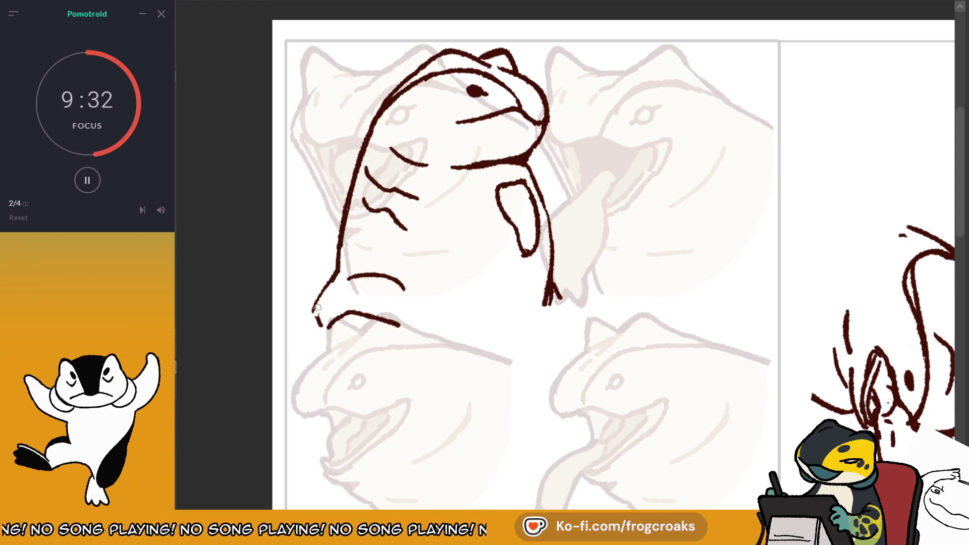
{"action": "key", "text": "ctrl+z"}
{"action": "left_click_drag", "start_coordinate": [339, 270], "coordinate": [317, 325]}
{"action": "key", "text": "ctrl+z"}
{"action": "key", "text": "ctrl+z"}
{"action": "key", "text": "ctrl+z"}
{"action": "left_click_drag", "start_coordinate": [341, 273], "coordinate": [314, 327]}
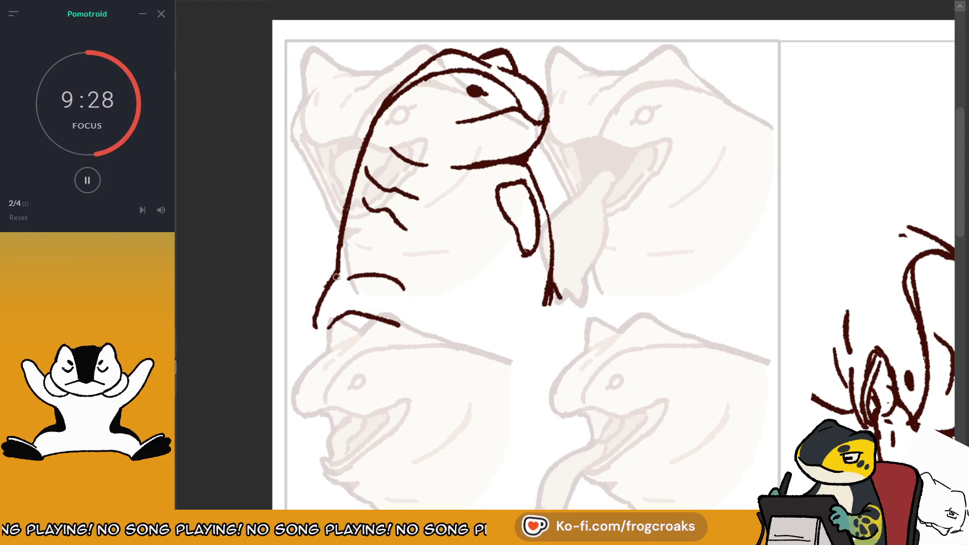
{"action": "key", "text": "ctrl+z"}
{"action": "left_click_drag", "start_coordinate": [557, 290], "coordinate": [564, 326]}
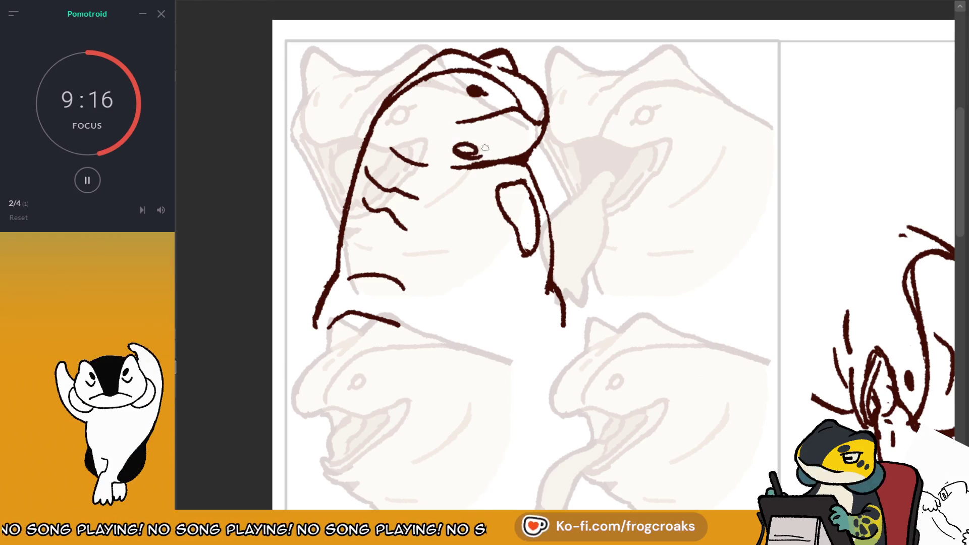
Darken the first frog's mouth and tongue outline and add a small closed oval at the tongue tip, checking in mirrored view.
{"action": "mouse_move", "coordinate": [453, 150]}
{"action": "left_mouse_down"}
{"action": "mouse_move", "coordinate": [471, 145]}
{"action": "mouse_move", "coordinate": [454, 150]}
{"action": "mouse_move", "coordinate": [511, 190]}
{"action": "left_mouse_up"}
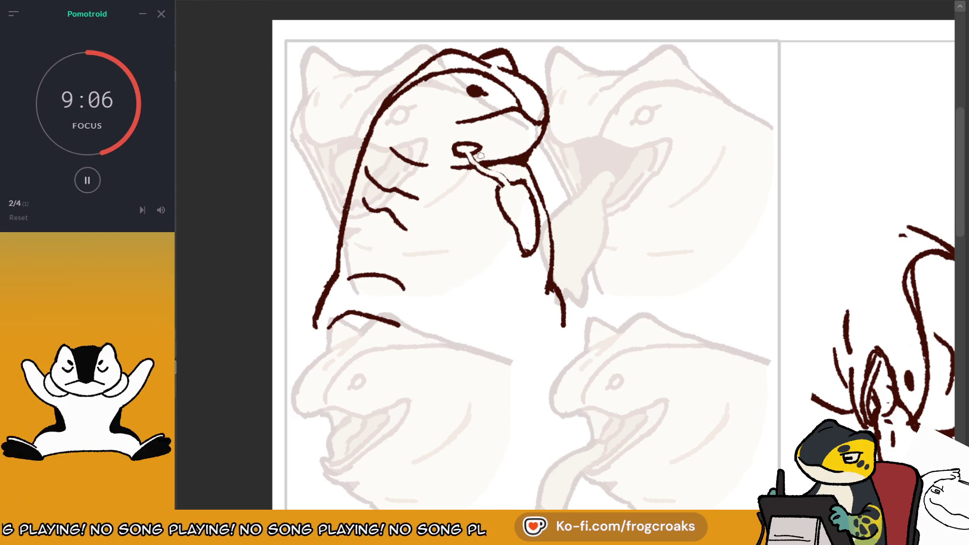
{"action": "left_click_drag", "start_coordinate": [471, 153], "coordinate": [511, 185]}
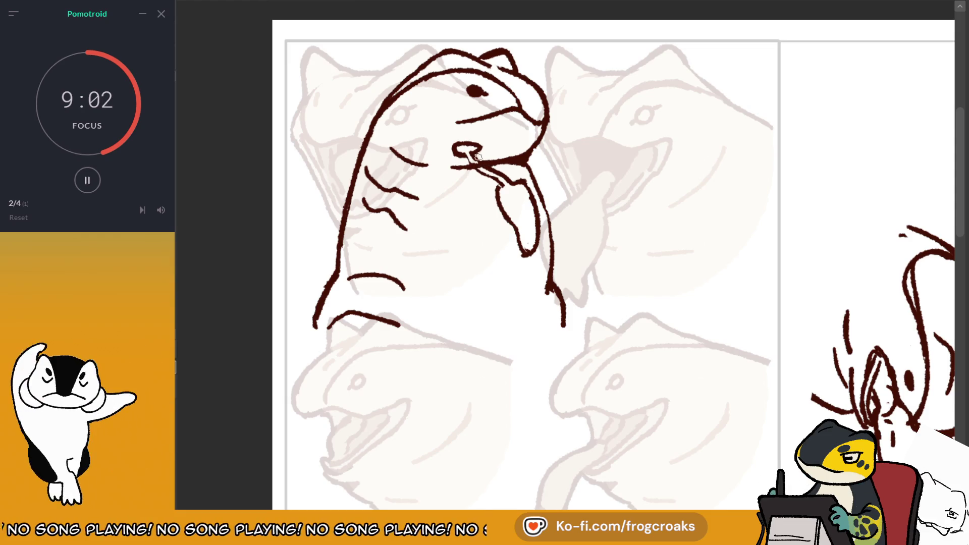
{"action": "key", "text": "m"}
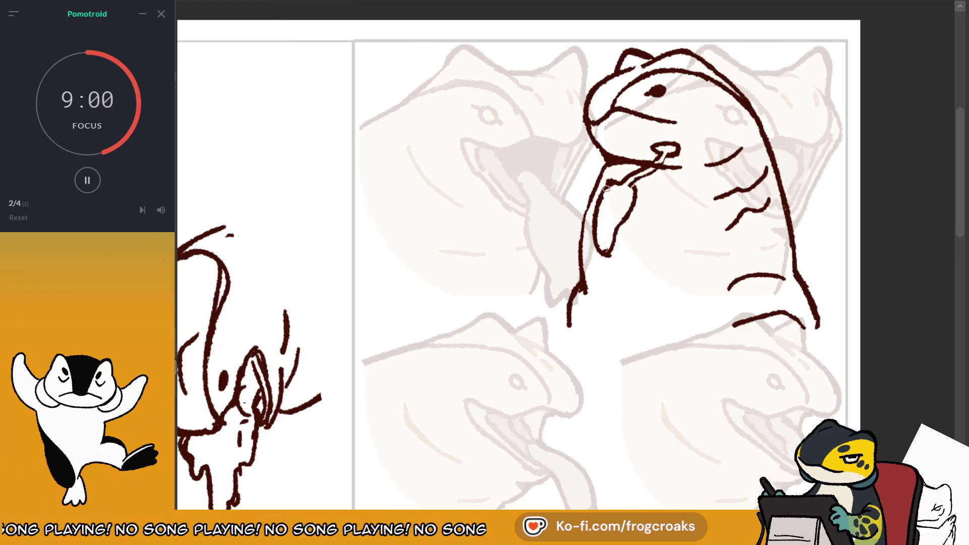
{"action": "left_click_drag", "start_coordinate": [602, 197], "coordinate": [606, 255]}
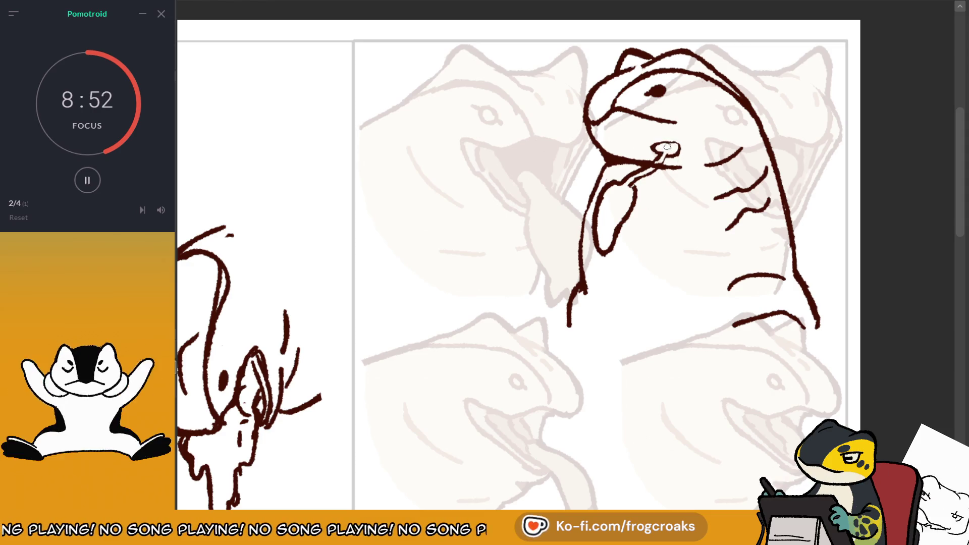
{"action": "left_click_drag", "start_coordinate": [656, 148], "coordinate": [678, 151]}
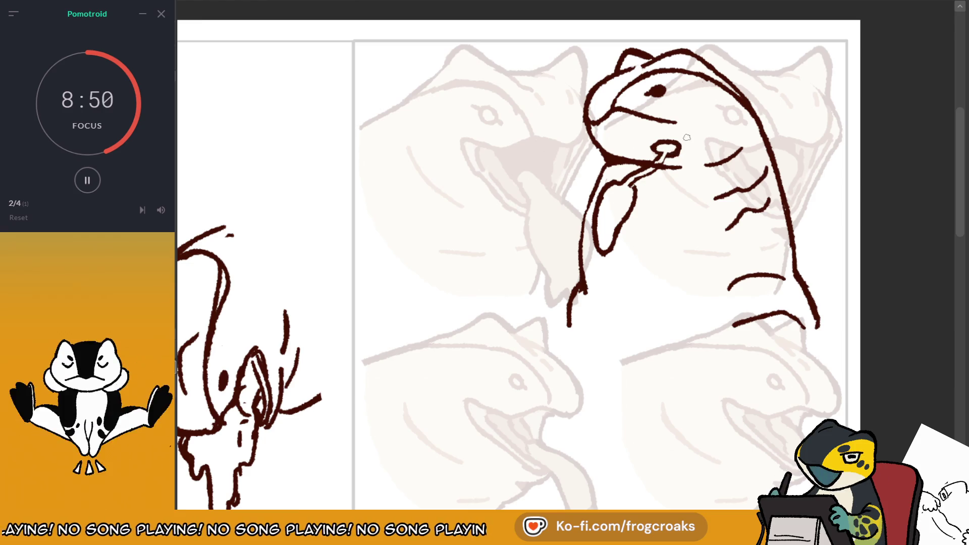
{"action": "key", "text": "m"}
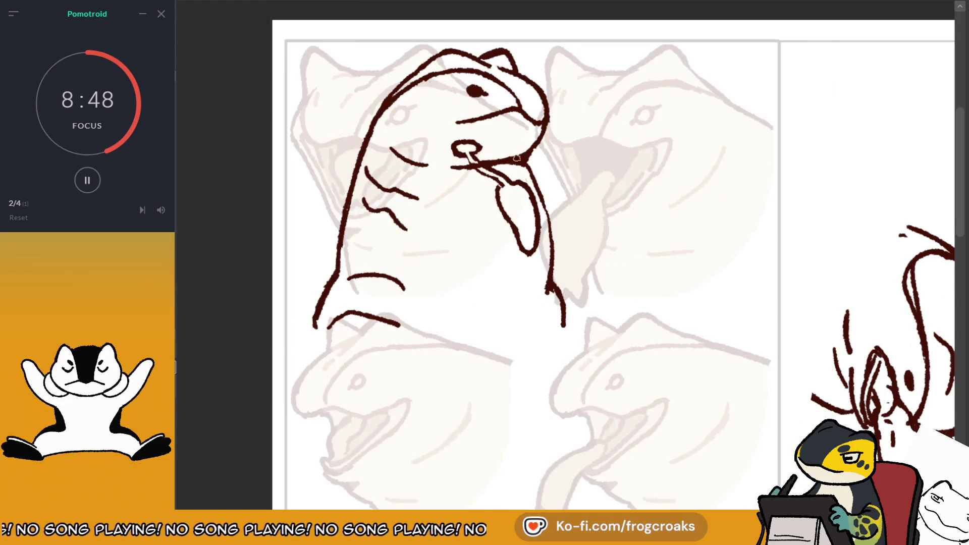
{"action": "scroll", "coordinate": [449, 164], "scroll_direction": "down", "scroll_amount": 2}
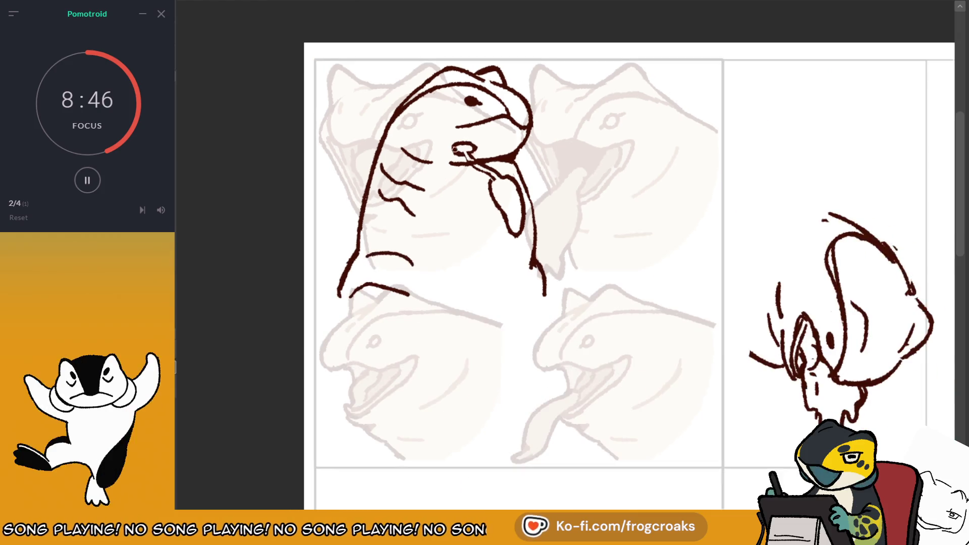
Ink a second small oval beside the first at the frog's mouth, then select the finished frog.
{"action": "scroll", "coordinate": [417, 132], "scroll_direction": "up", "scroll_amount": 2}
{"action": "scroll", "coordinate": [417, 132], "scroll_direction": "down", "scroll_amount": 2}
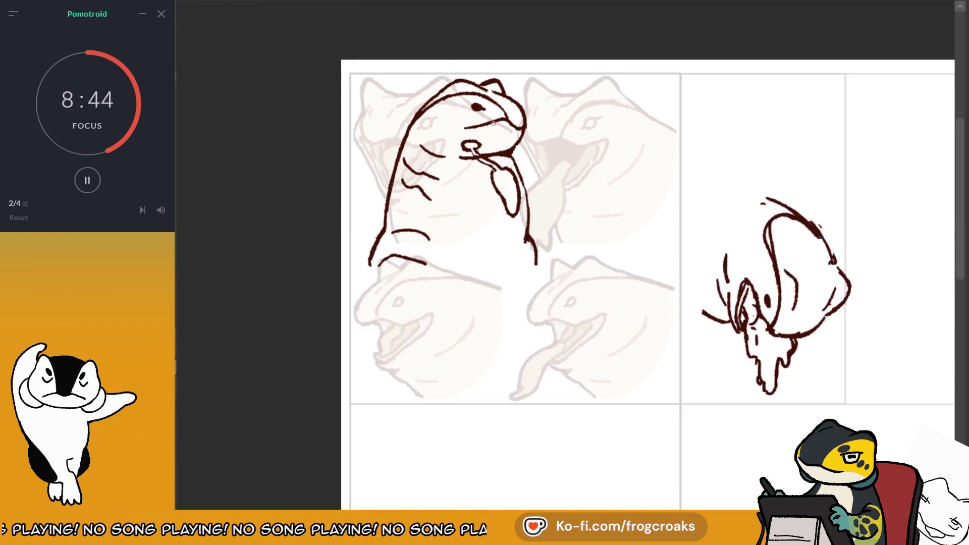
{"action": "scroll", "coordinate": [442, 111], "scroll_direction": "up", "scroll_amount": 3}
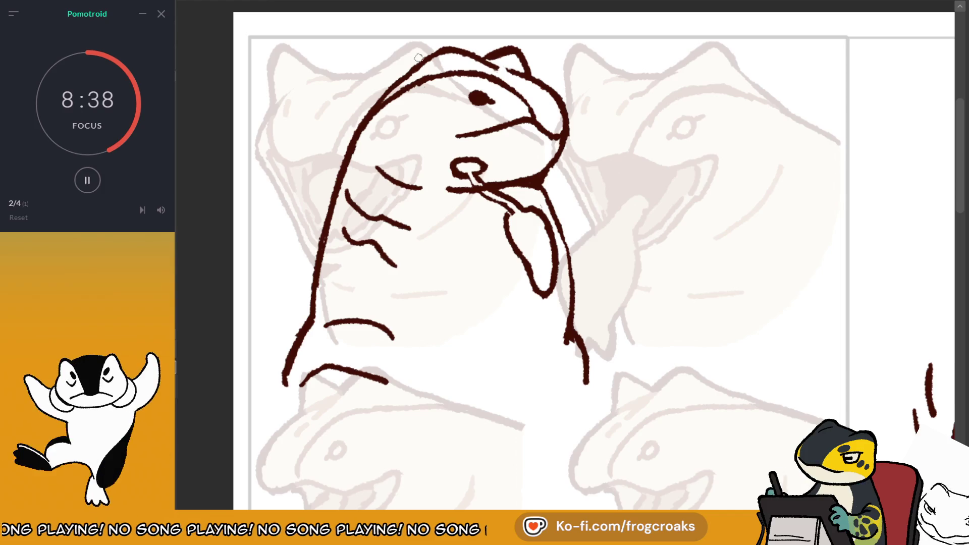
{"action": "scroll", "coordinate": [418, 57], "scroll_direction": "down", "scroll_amount": 5}
{"action": "scroll", "coordinate": [459, 35], "scroll_direction": "up", "scroll_amount": 5}
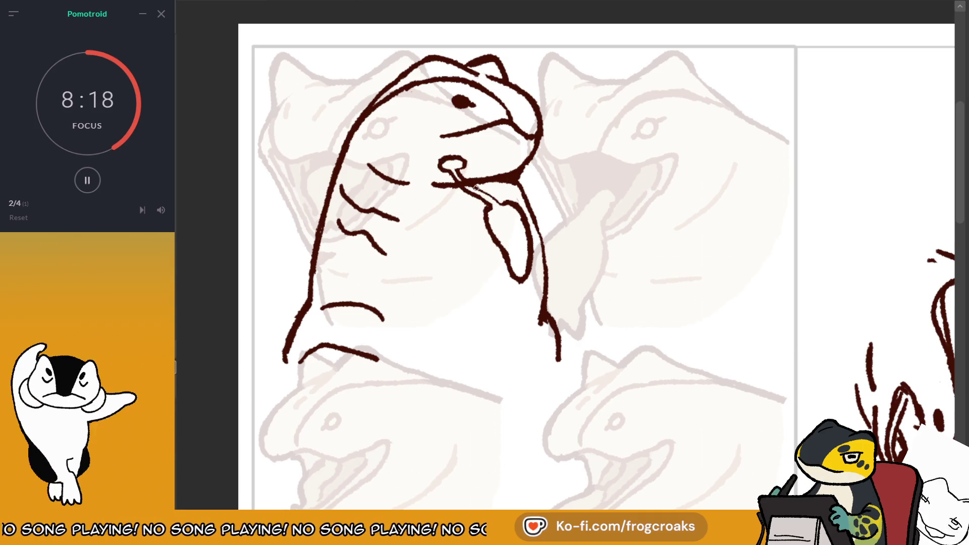
{"action": "scroll", "coordinate": [475, 188], "scroll_direction": "down", "scroll_amount": 1}
{"action": "scroll", "coordinate": [463, 161], "scroll_direction": "down", "scroll_amount": 1}
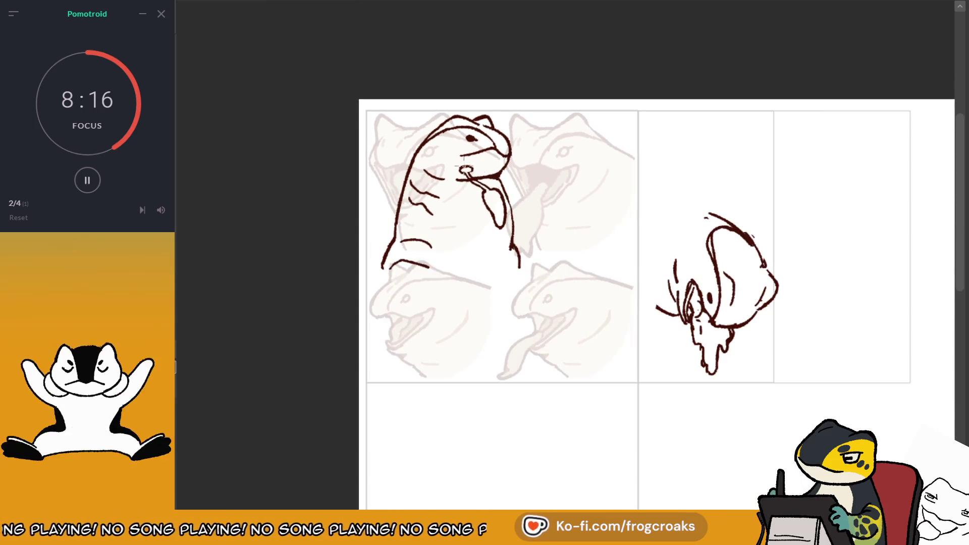
{"action": "scroll", "coordinate": [493, 204], "scroll_direction": "up", "scroll_amount": 1}
{"action": "scroll", "coordinate": [493, 205], "scroll_direction": "up", "scroll_amount": 1}
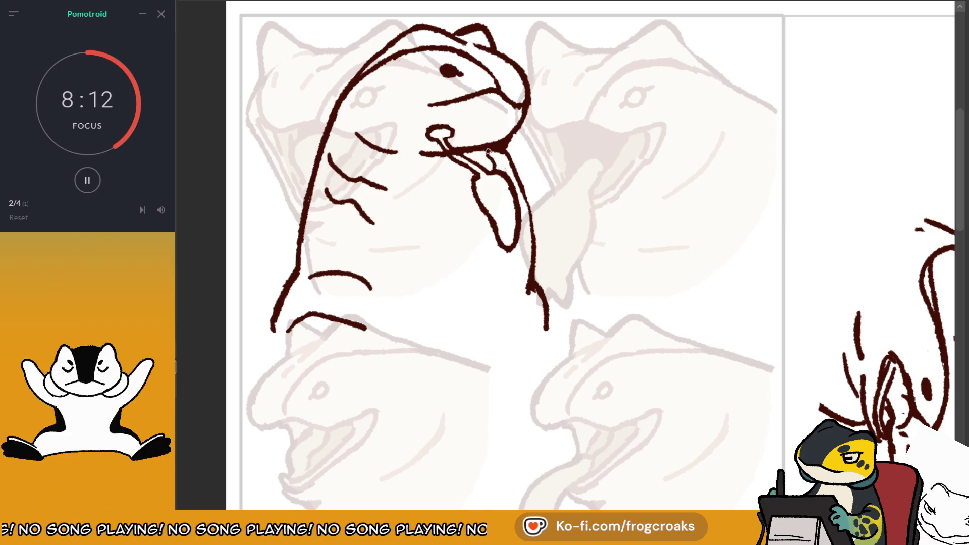
{"action": "mouse_move", "coordinate": [500, 147]}
{"action": "left_mouse_down"}
{"action": "mouse_move", "coordinate": [494, 161]}
{"action": "mouse_move", "coordinate": [496, 133]}
{"action": "left_mouse_up"}
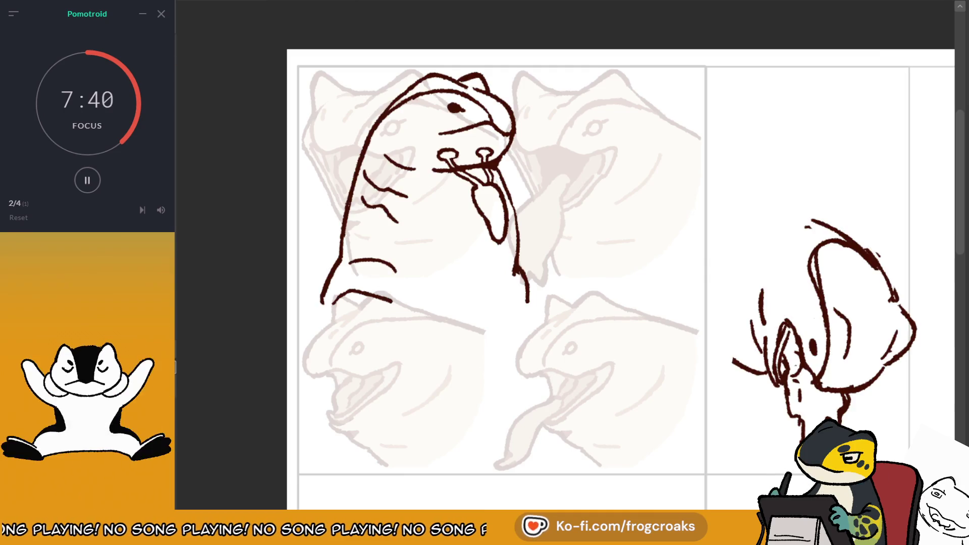
{"action": "scroll", "coordinate": [569, 279], "scroll_direction": "right", "scroll_amount": 3}
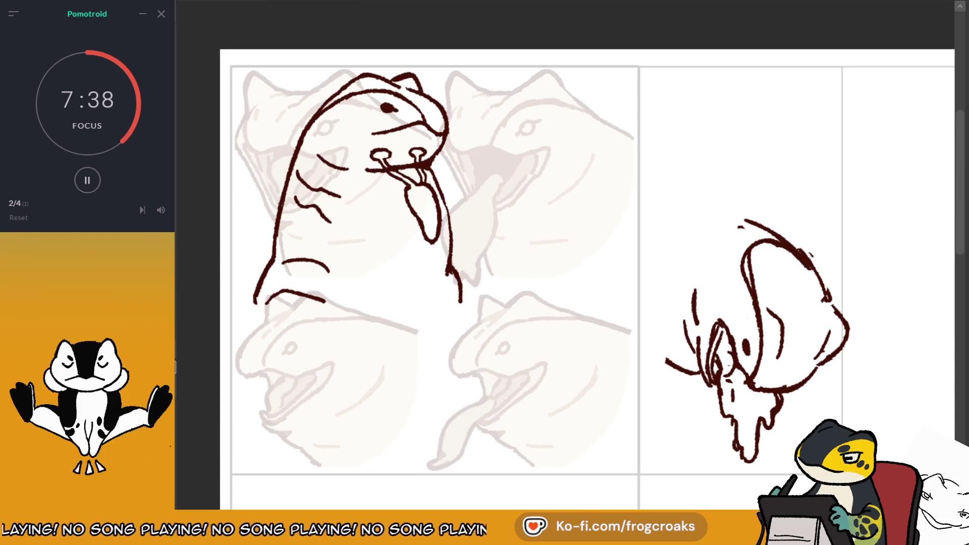
{"action": "left_click_drag", "start_coordinate": [227, 56], "coordinate": [515, 332]}
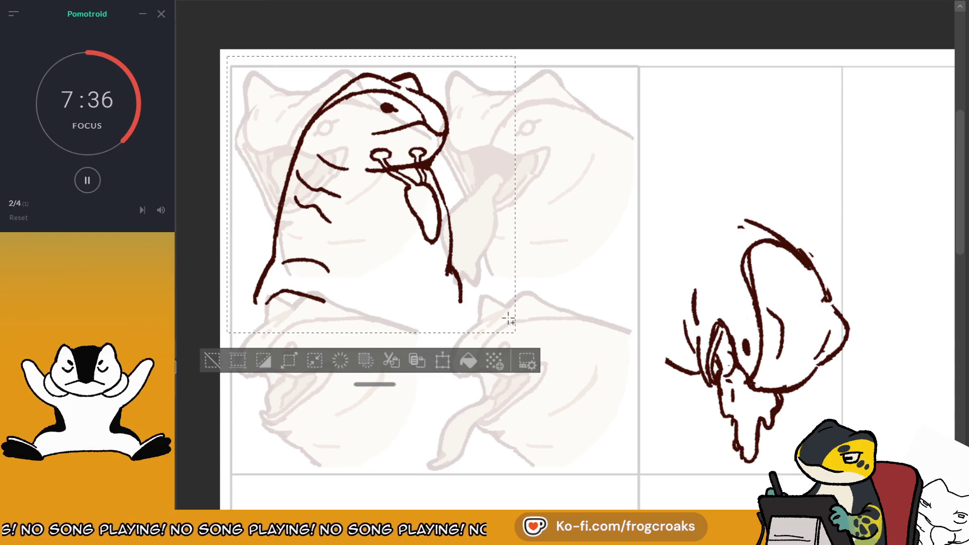
Paste a copy of the tongue-out frog into the second panel, clearing the melting-head sketch there.
{"action": "left_click", "coordinate": [212, 360]}
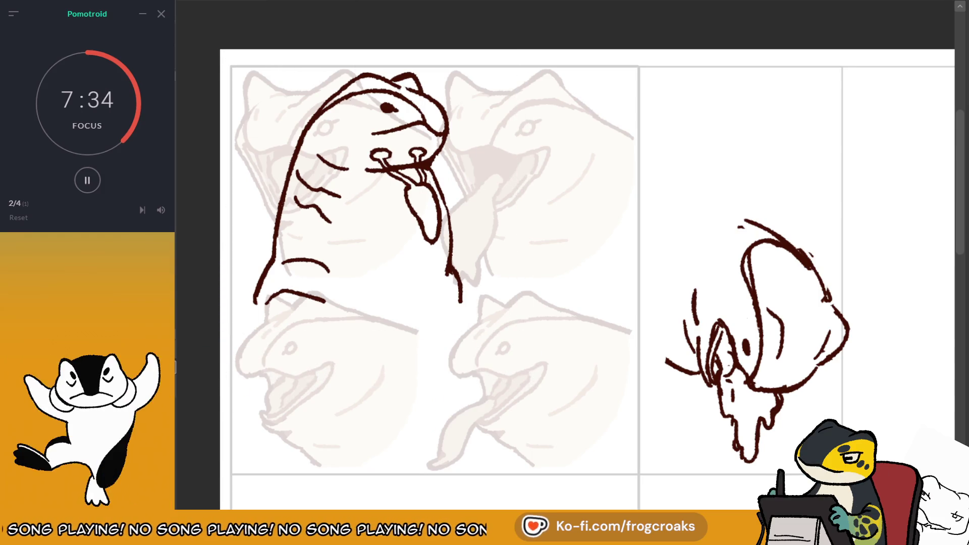
{"action": "key", "text": "ctrl+v"}
{"action": "left_click_drag", "start_coordinate": [354, 192], "coordinate": [574, 192]}
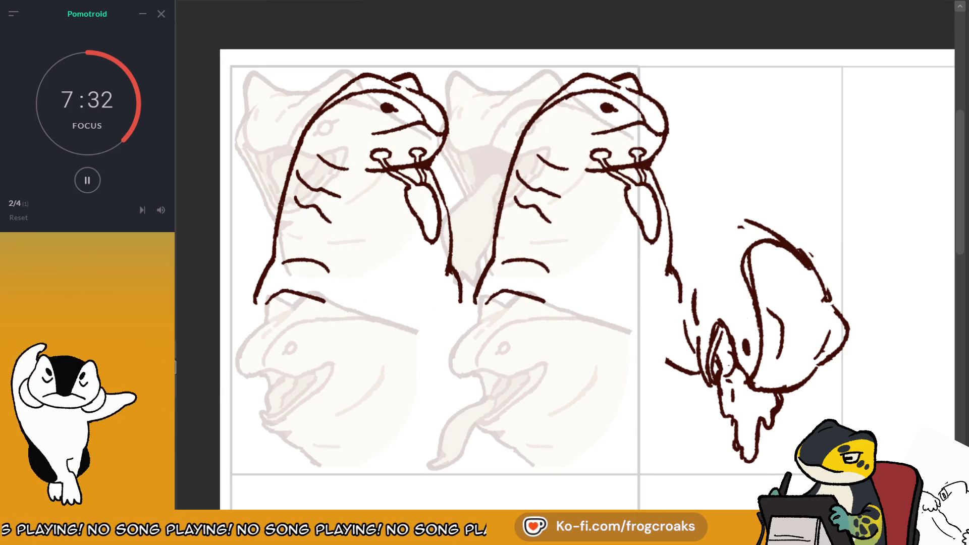
{"action": "key", "text": "ctrl+t"}
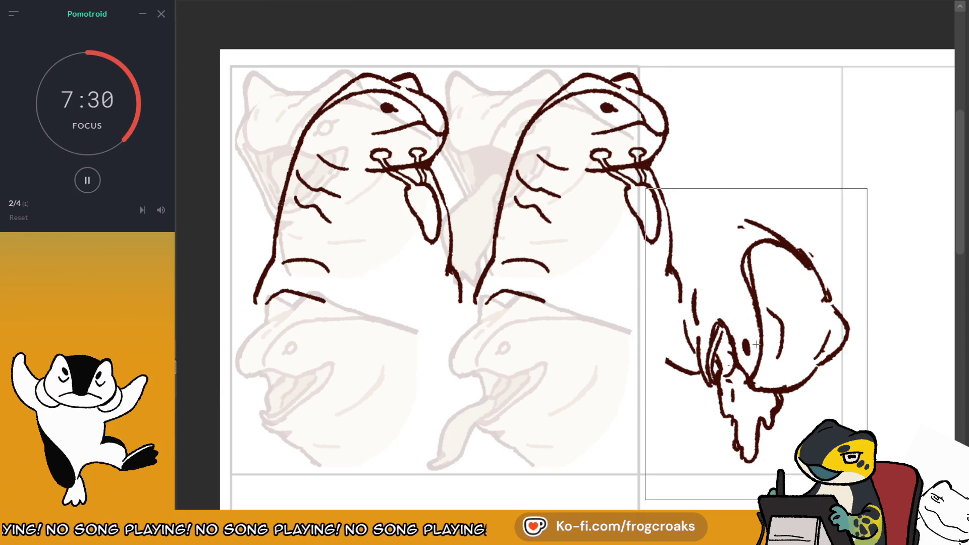
{"action": "key", "text": "Return"}
{"action": "left_click", "coordinate": [648, 476]}
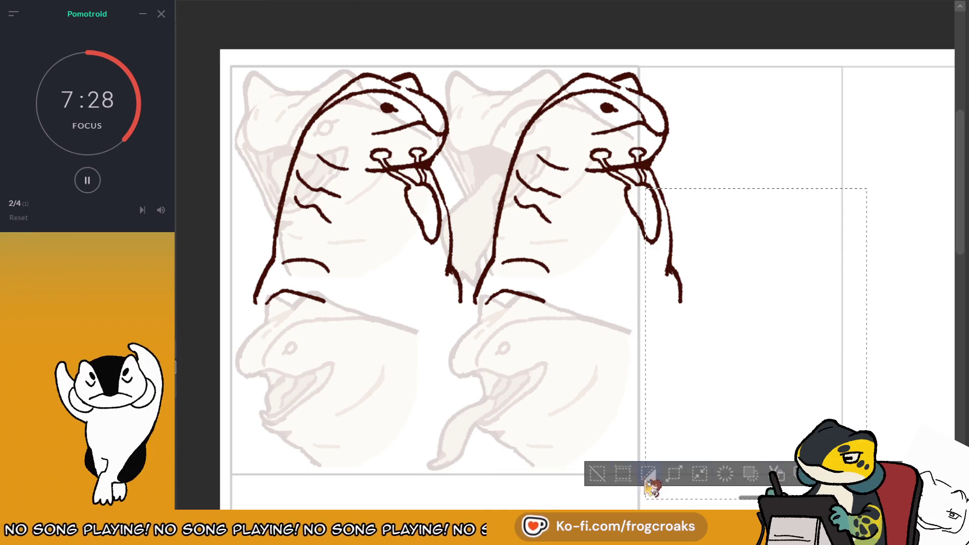
{"action": "key", "text": "ctrl+d"}
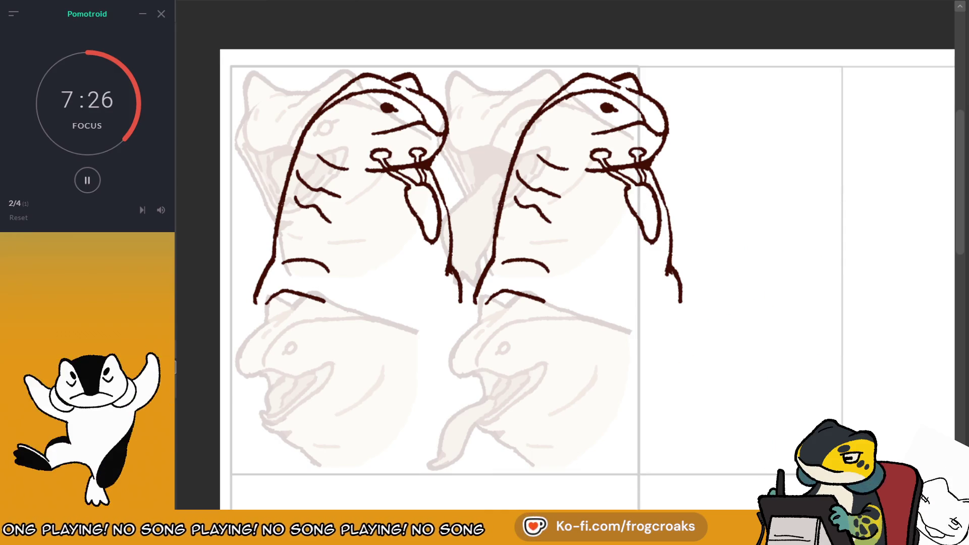
Nudge the copied frog right and shift both inked frogs slightly left.
{"action": "left_click_drag", "start_coordinate": [633, 255], "coordinate": [648, 251]}
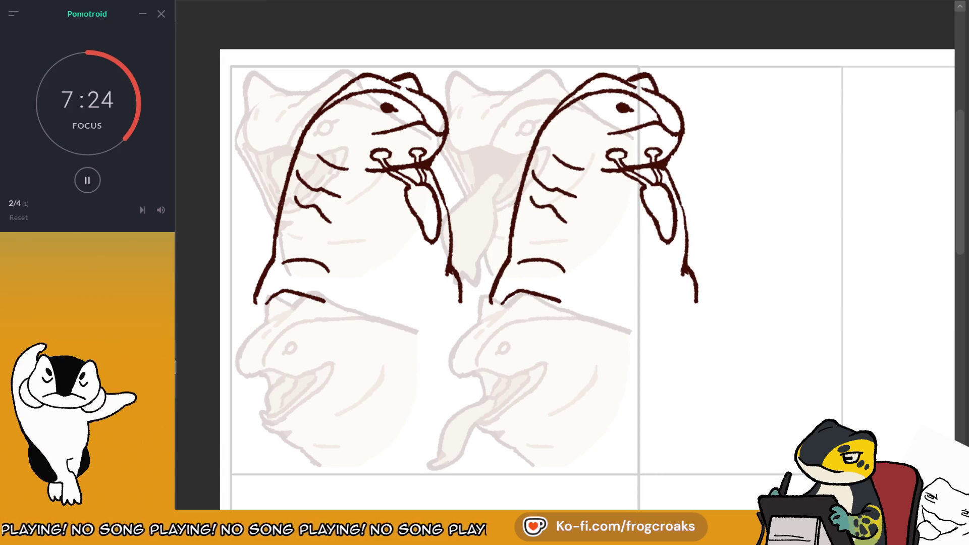
{"action": "scroll", "coordinate": [676, 144], "scroll_direction": "down", "scroll_amount": 1}
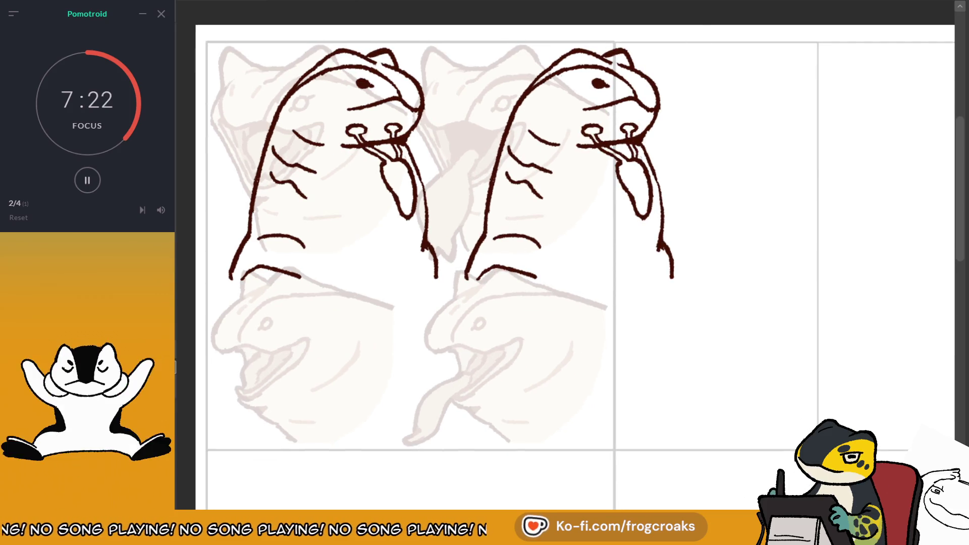
{"action": "mouse_move", "coordinate": [680, 273]}
{"action": "left_mouse_down"}
{"action": "mouse_move", "coordinate": [666, 273]}
{"action": "mouse_move", "coordinate": [674, 260]}
{"action": "left_mouse_up"}
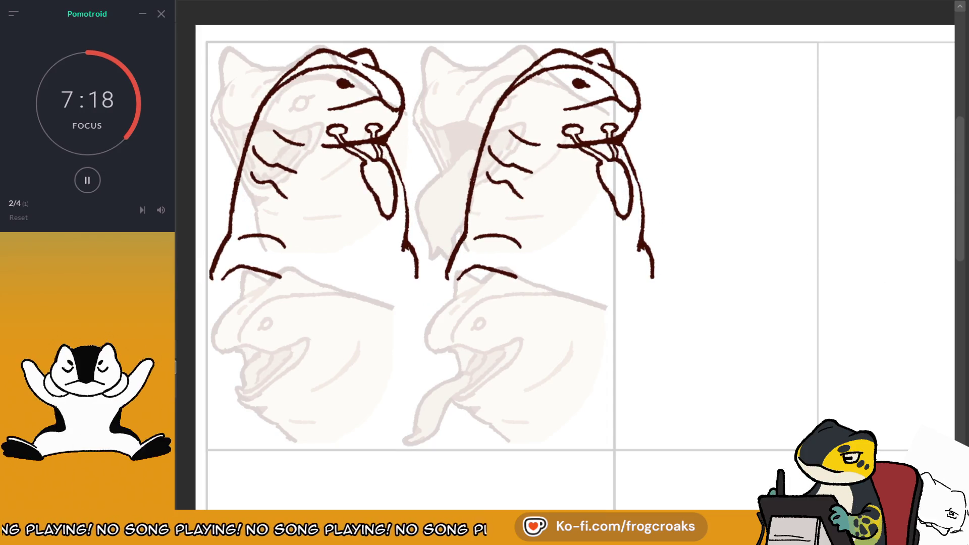
{"action": "scroll", "coordinate": [567, 277], "scroll_direction": "left", "scroll_amount": 1}
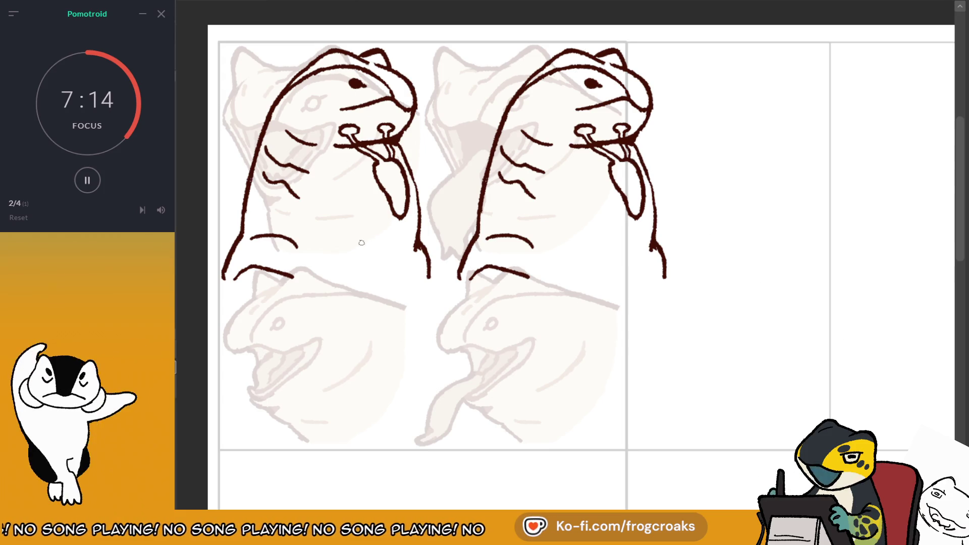
{"action": "key", "text": "ctrl+z"}
{"action": "key", "text": "ctrl+y"}
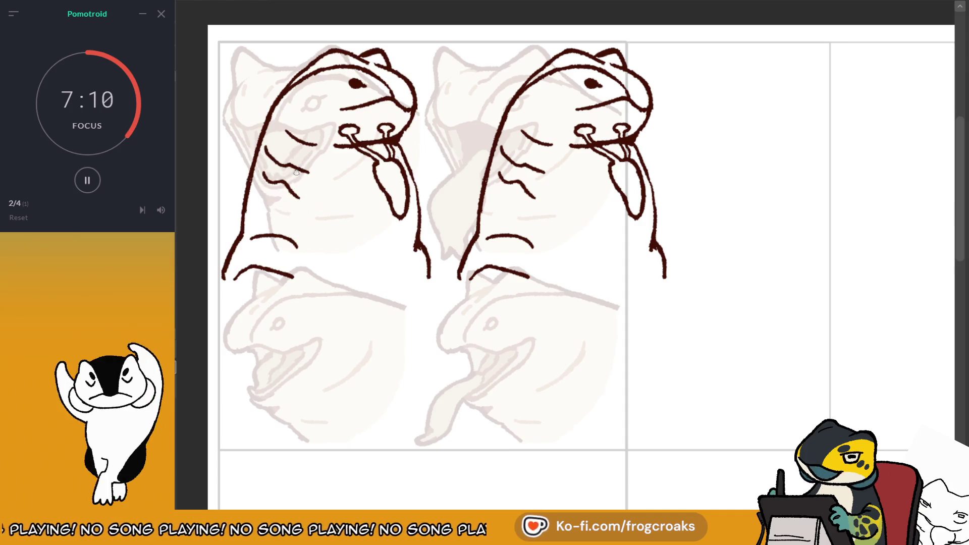
Replace the wavy cheek lines on both frogs and redraw the right frog's tongue and neck line.
{"action": "mouse_move", "coordinate": [292, 190]}
{"action": "left_mouse_down"}
{"action": "mouse_move", "coordinate": [303, 149]}
{"action": "mouse_move", "coordinate": [275, 166]}
{"action": "mouse_move", "coordinate": [308, 174]}
{"action": "mouse_move", "coordinate": [268, 191]}
{"action": "mouse_move", "coordinate": [301, 200]}
{"action": "left_mouse_up"}
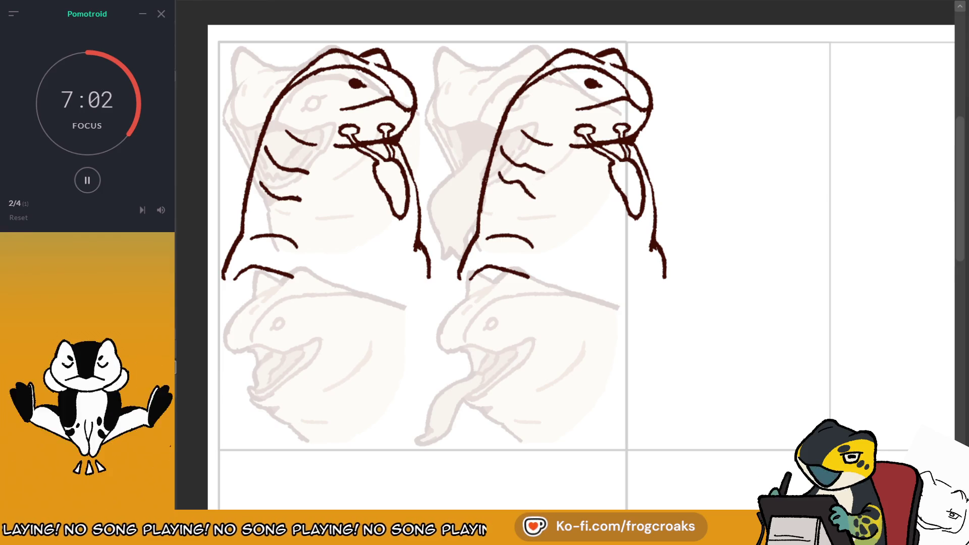
{"action": "left_click_drag", "start_coordinate": [505, 151], "coordinate": [527, 181]}
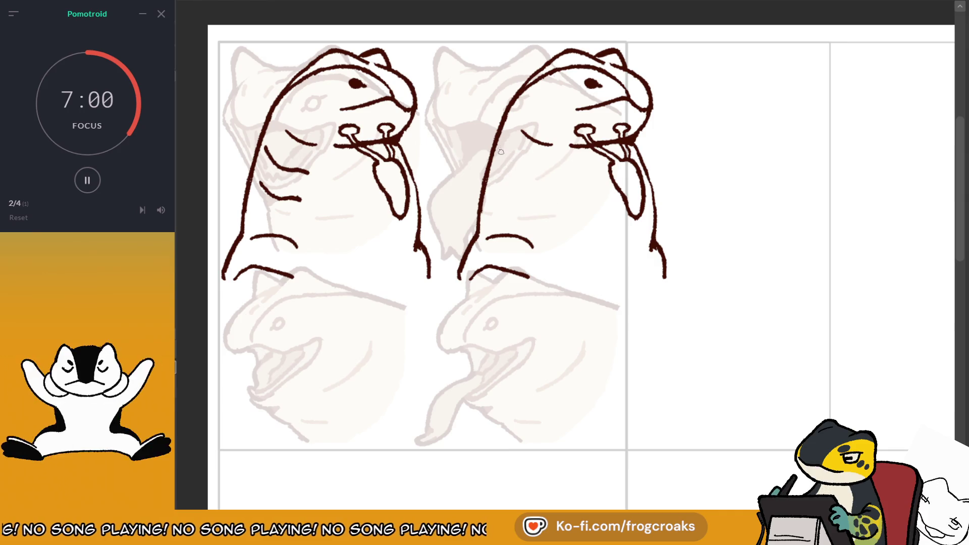
{"action": "mouse_move", "coordinate": [501, 154]}
{"action": "left_mouse_down"}
{"action": "mouse_move", "coordinate": [536, 175]}
{"action": "mouse_move", "coordinate": [504, 195]}
{"action": "left_mouse_up"}
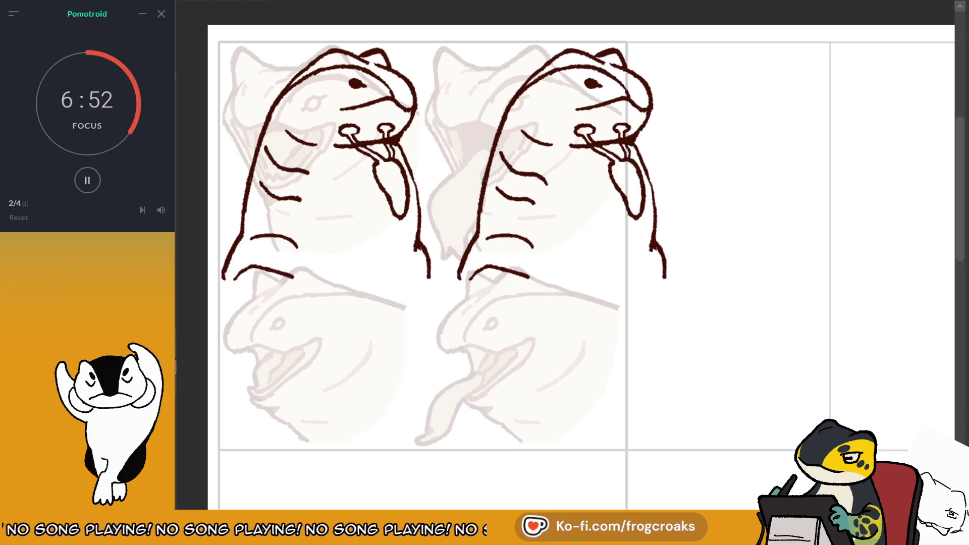
{"action": "left_click_drag", "start_coordinate": [660, 160], "coordinate": [672, 205]}
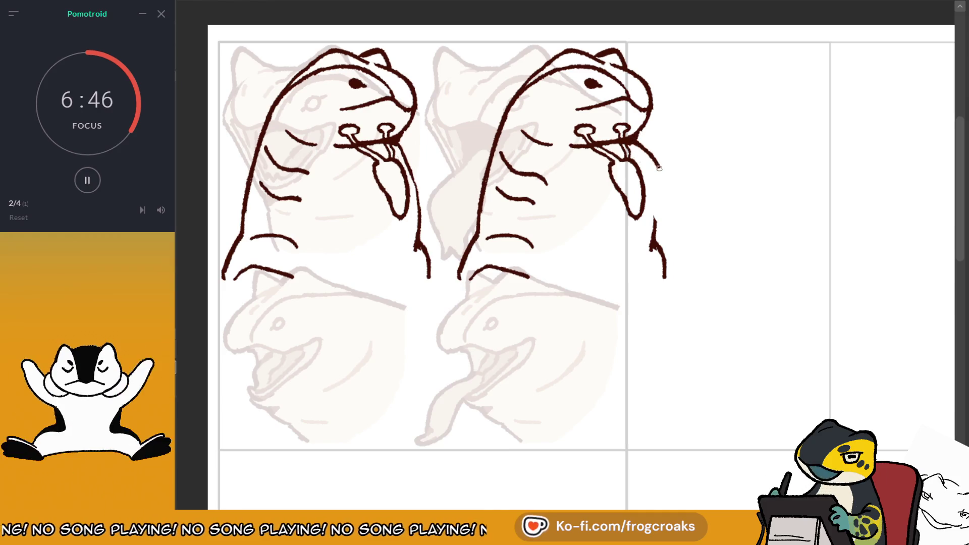
{"action": "left_click_drag", "start_coordinate": [636, 136], "coordinate": [658, 204]}
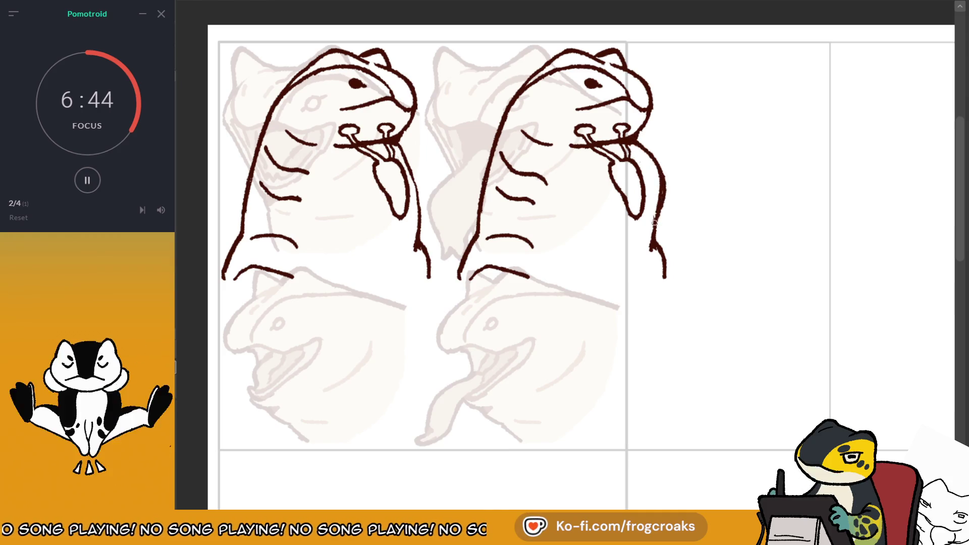
{"action": "left_click_drag", "start_coordinate": [657, 206], "coordinate": [652, 229]}
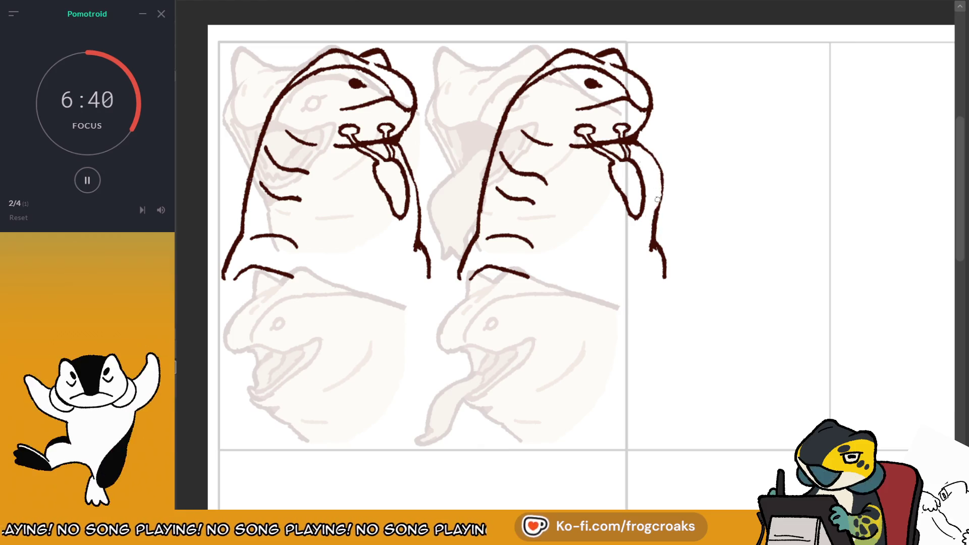
{"action": "key", "text": "m"}
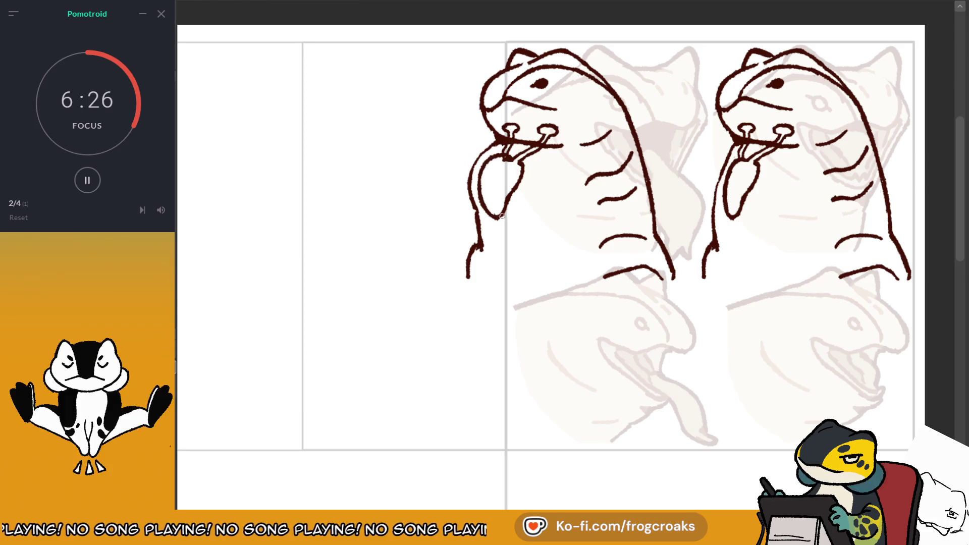
Close the second frog's tongue outline gap, add a stroke to the first frog's body and extend the mark near the second frog's eye.
{"action": "key", "text": "m"}
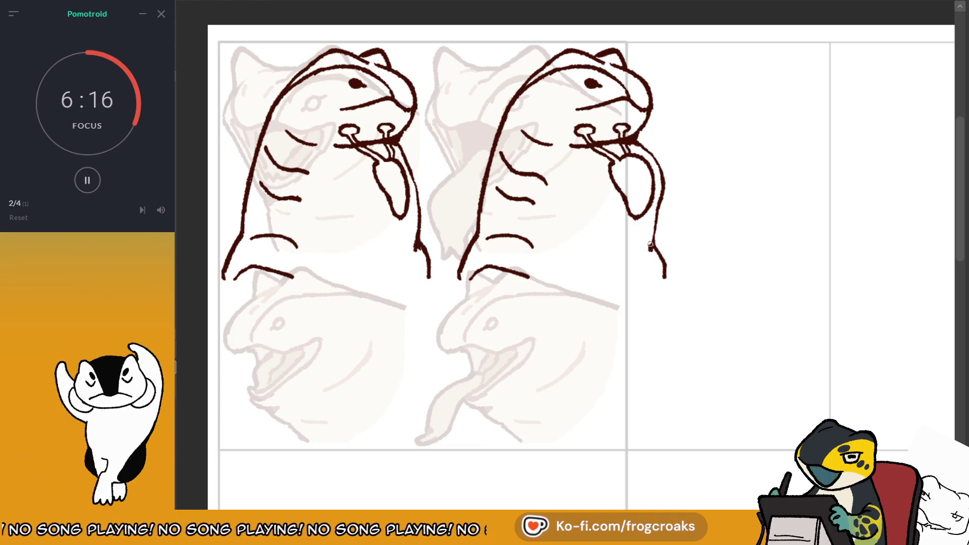
{"action": "left_click_drag", "start_coordinate": [650, 247], "coordinate": [659, 205]}
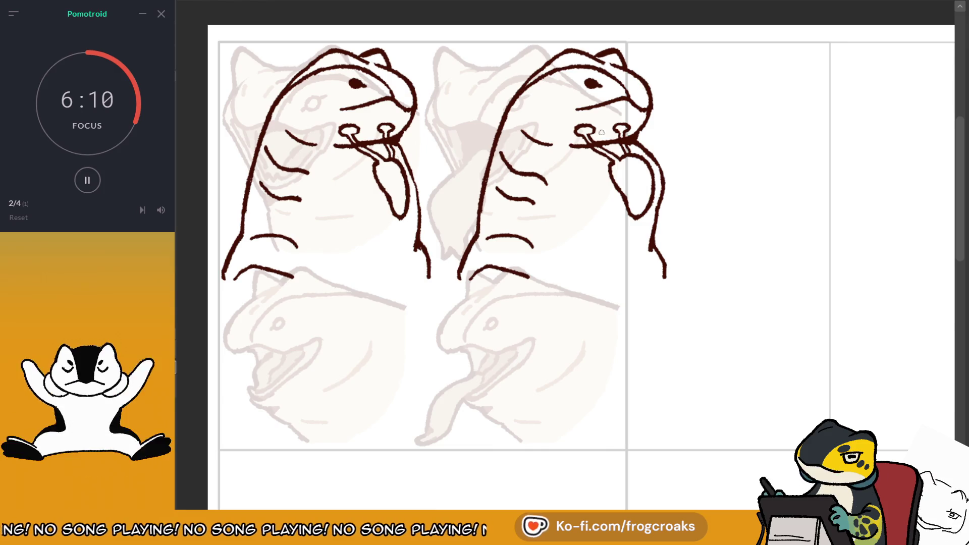
{"action": "scroll", "coordinate": [424, 84], "scroll_direction": "up", "scroll_amount": 1}
{"action": "left_click_drag", "start_coordinate": [332, 260], "coordinate": [357, 228]}
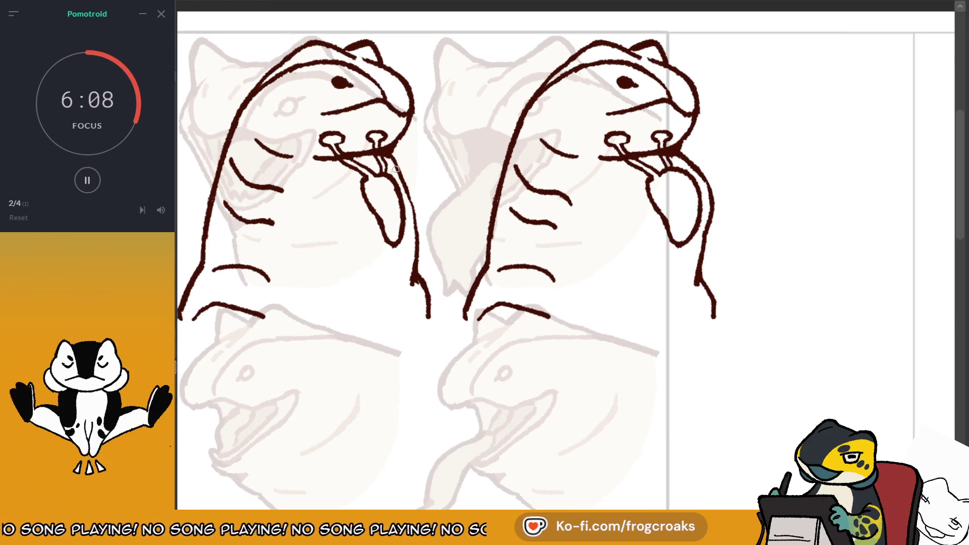
{"action": "left_click_drag", "start_coordinate": [591, 133], "coordinate": [599, 126]}
{"action": "scroll", "coordinate": [671, 145], "scroll_direction": "down", "scroll_amount": 2}
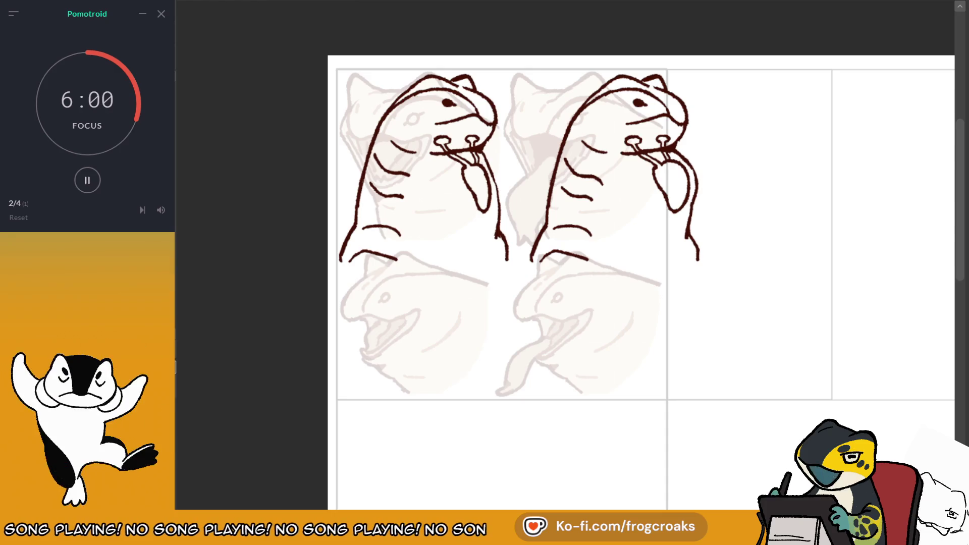
Restore the melting-head sketch with an undo and drag it into the rightmost top panel.
{"action": "key", "text": "ctrl+z"}
{"action": "scroll", "coordinate": [459, 255], "scroll_direction": "down", "scroll_amount": 2}
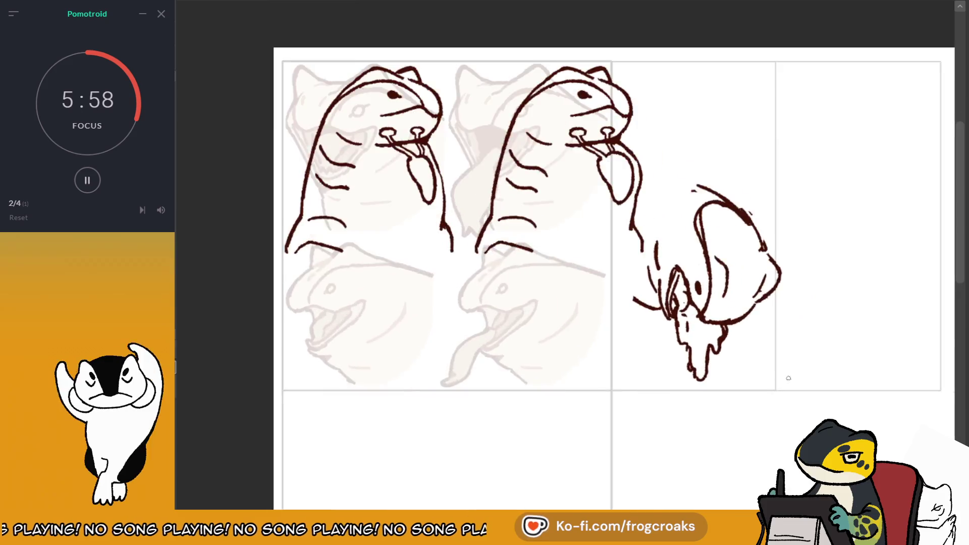
{"action": "scroll", "coordinate": [460, 255], "scroll_direction": "up", "scroll_amount": 2}
{"action": "scroll", "coordinate": [459, 255], "scroll_direction": "down", "scroll_amount": 1}
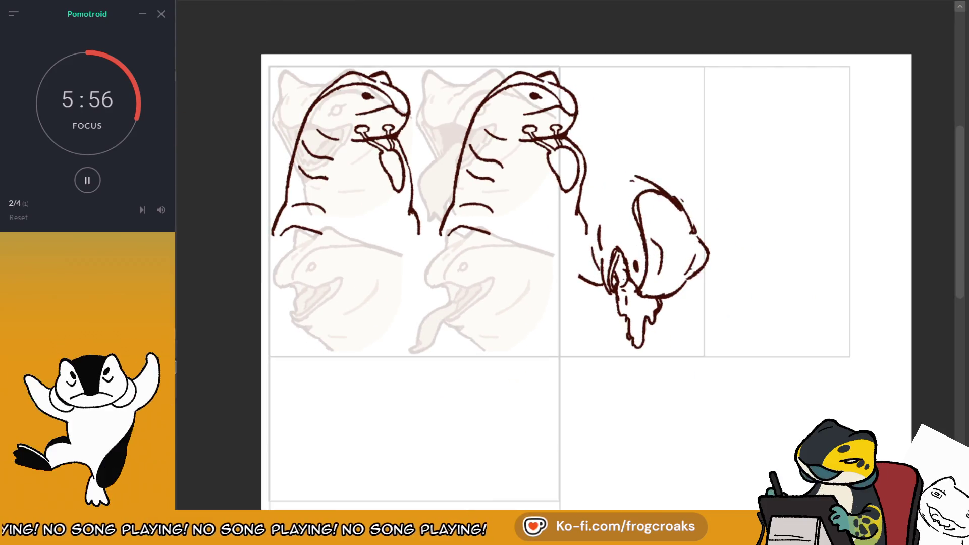
{"action": "left_click_drag", "start_coordinate": [747, 260], "coordinate": [822, 180]}
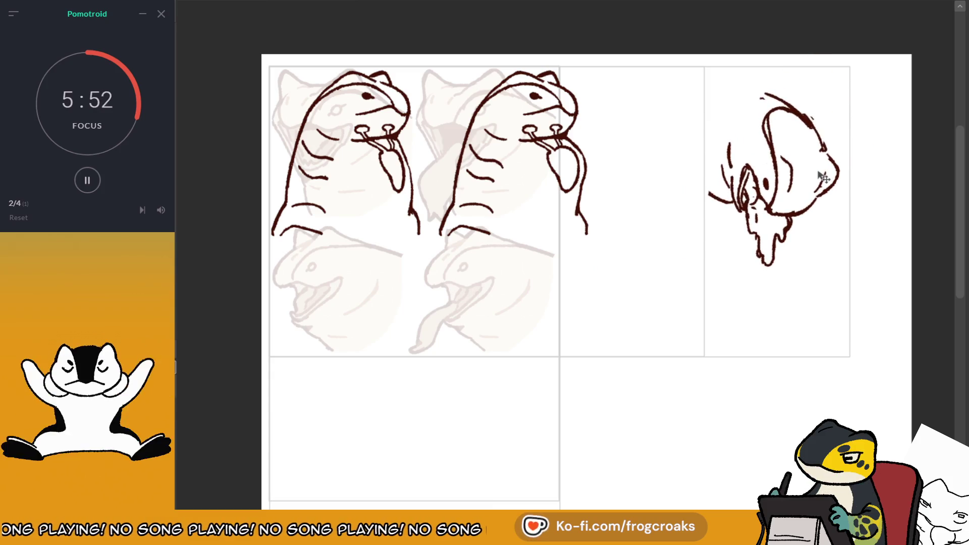
{"action": "scroll", "coordinate": [820, 177], "scroll_direction": "down", "scroll_amount": 1}
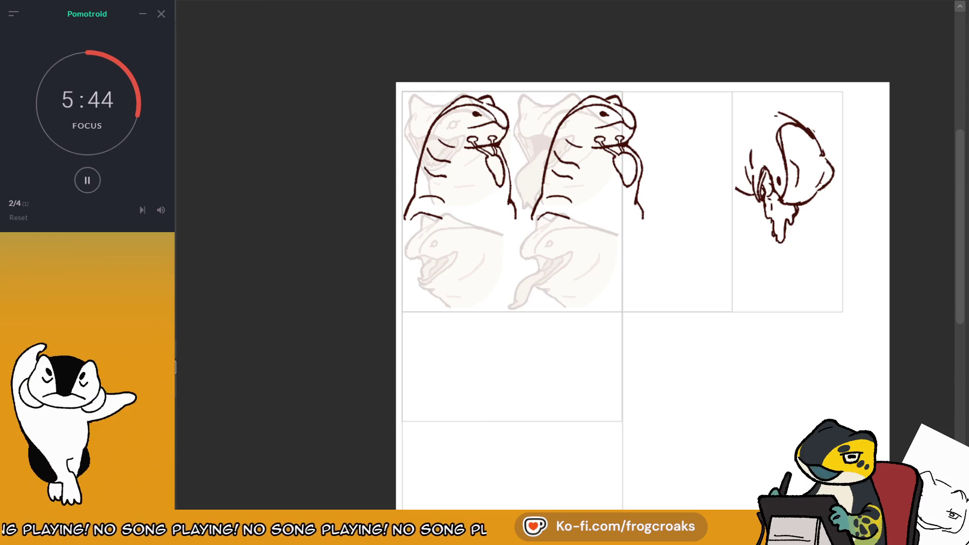
{"action": "scroll", "coordinate": [497, 215], "scroll_direction": "up", "scroll_amount": 2}
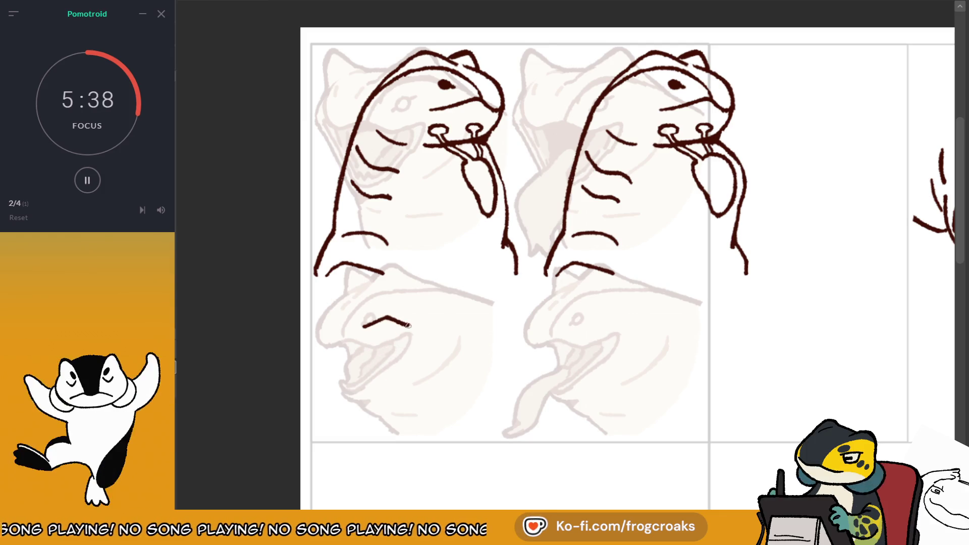
{"action": "left_click_drag", "start_coordinate": [366, 325], "coordinate": [467, 331]}
{"action": "key", "text": "ctrl+z"}
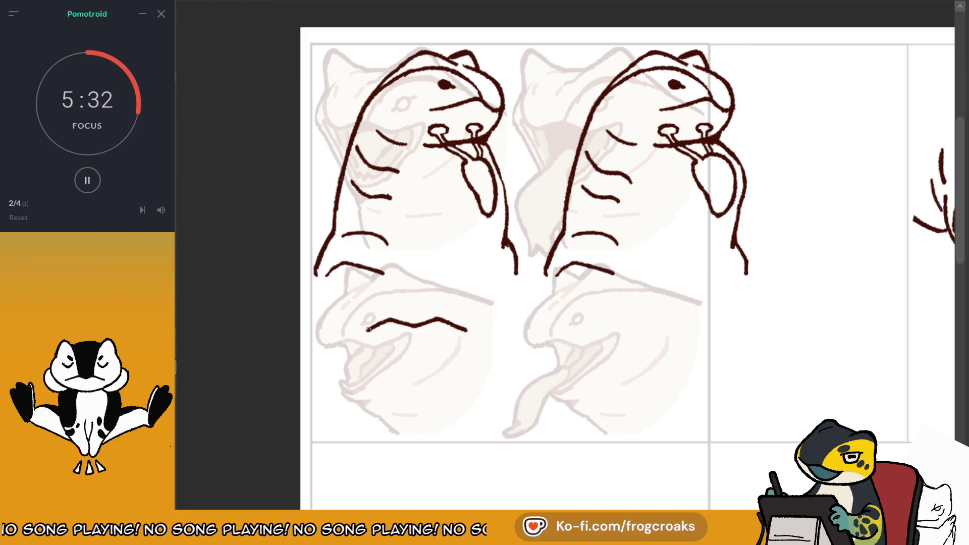
{"action": "left_click_drag", "start_coordinate": [362, 332], "coordinate": [365, 374]}
{"action": "left_click_drag", "start_coordinate": [470, 333], "coordinate": [464, 376]}
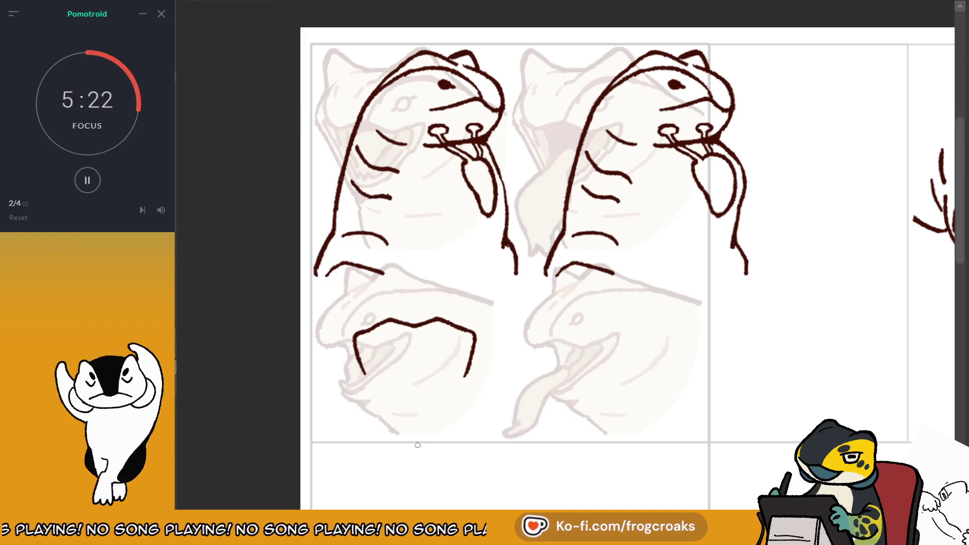
{"action": "mouse_move", "coordinate": [368, 384]}
{"action": "left_mouse_down"}
{"action": "mouse_move", "coordinate": [380, 406]}
{"action": "mouse_move", "coordinate": [411, 418]}
{"action": "left_mouse_up"}
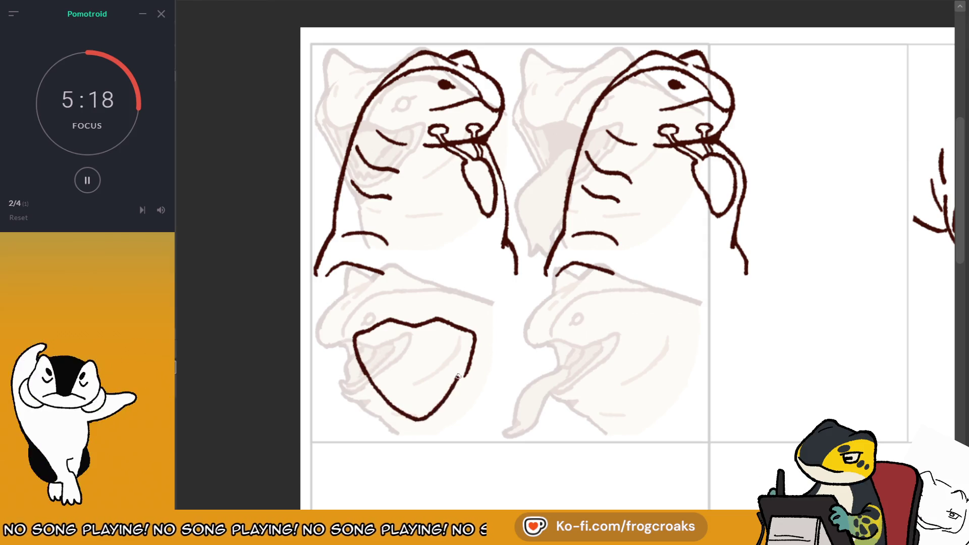
{"action": "key", "text": "ctrl+z"}
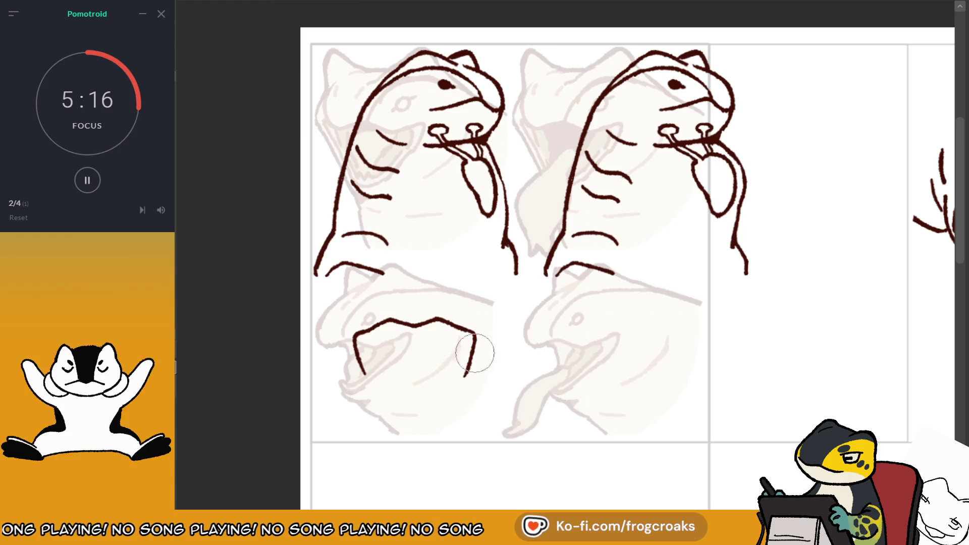
{"action": "key", "text": "ctrl+z"}
{"action": "key", "text": "ctrl+z"}
{"action": "key", "text": "ctrl+z"}
{"action": "key", "text": "ctrl+z"}
{"action": "left_click_drag", "start_coordinate": [356, 317], "coordinate": [484, 386]}
{"action": "key", "text": "ctrl+z"}
{"action": "left_click_drag", "start_coordinate": [369, 322], "coordinate": [485, 312]}
{"action": "key", "text": "ctrl+z"}
{"action": "mouse_move", "coordinate": [401, 290]}
{"action": "left_mouse_down"}
{"action": "mouse_move", "coordinate": [355, 338]}
{"action": "mouse_move", "coordinate": [360, 332]}
{"action": "left_mouse_up"}
{"action": "key", "text": "ctrl+z"}
{"action": "key", "text": "ctrl+y"}
{"action": "key", "text": "ctrl+z"}
{"action": "left_click_drag", "start_coordinate": [419, 277], "coordinate": [517, 282]}
{"action": "key", "text": "ctrl+z"}
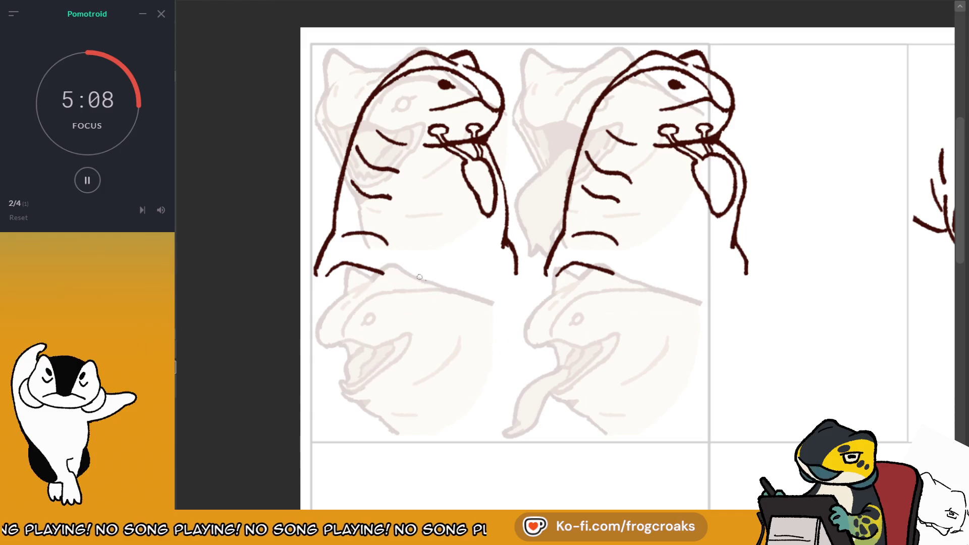
Draw a guide oval over the lower-left frog's head, then ink the upper lip, left jaw curve and right fang.
{"action": "left_click_drag", "start_coordinate": [404, 271], "coordinate": [396, 272]}
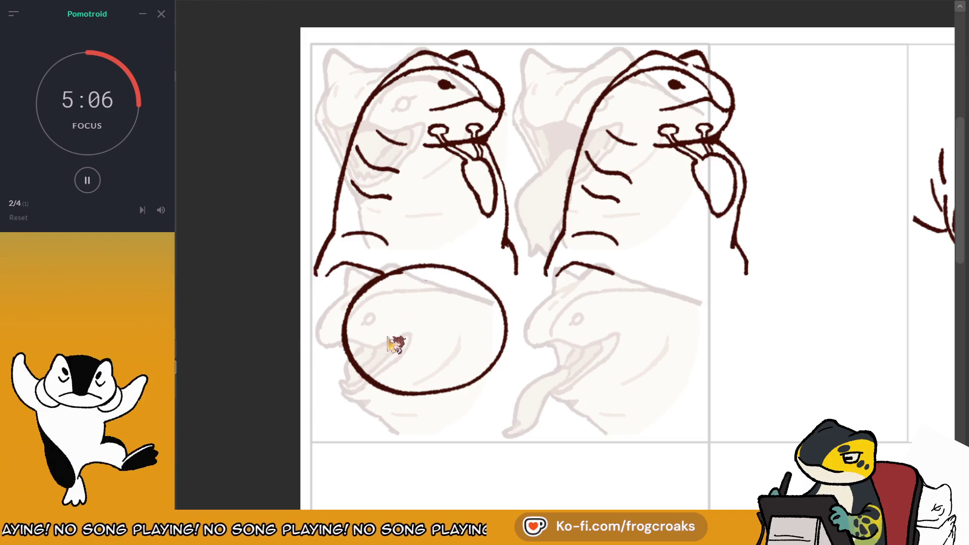
{"action": "left_click_drag", "start_coordinate": [387, 340], "coordinate": [429, 331]}
{"action": "key", "text": "ctrl+z"}
{"action": "left_click_drag", "start_coordinate": [368, 341], "coordinate": [475, 339]}
{"action": "key", "text": "ctrl+z"}
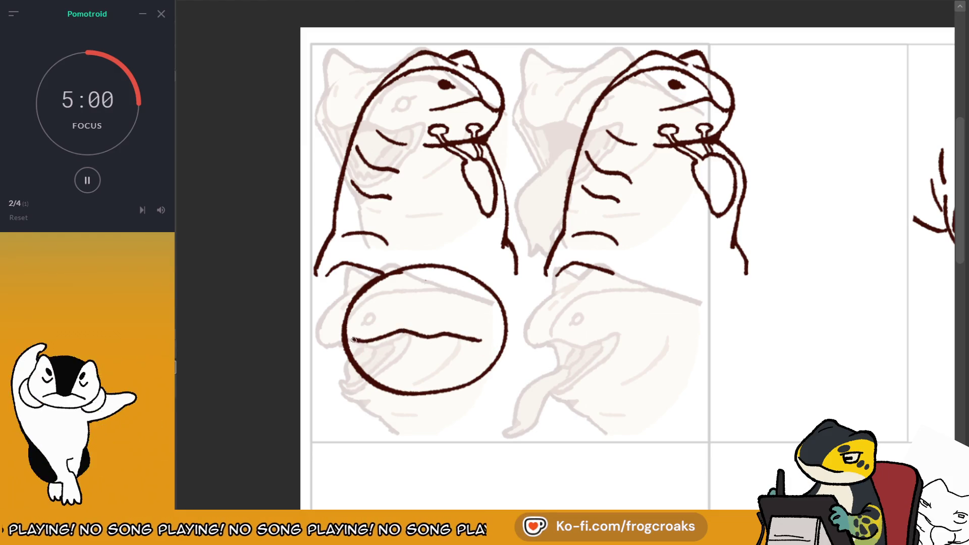
{"action": "left_click_drag", "start_coordinate": [368, 344], "coordinate": [389, 402]}
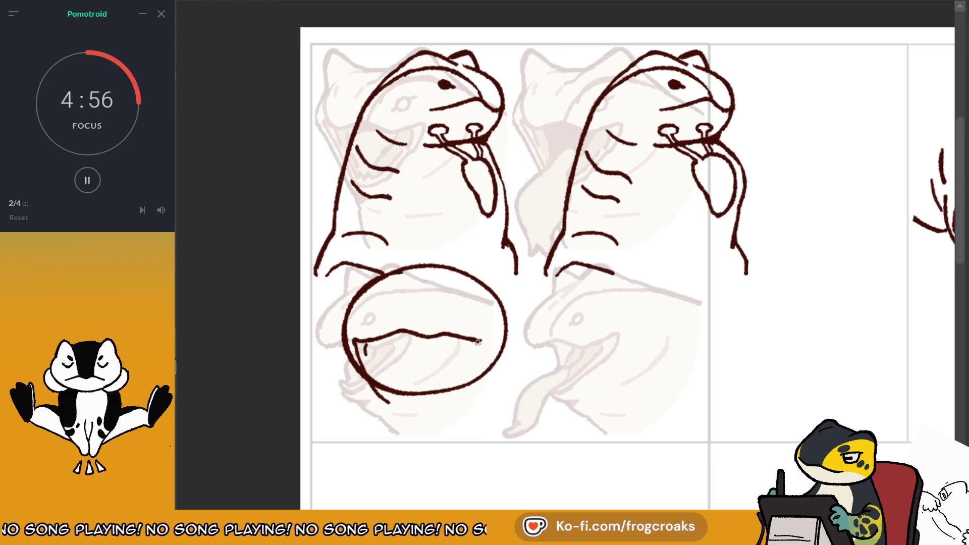
{"action": "mouse_move", "coordinate": [480, 342]}
{"action": "left_mouse_down"}
{"action": "mouse_move", "coordinate": [486, 365]}
{"action": "mouse_move", "coordinate": [435, 419]}
{"action": "mouse_move", "coordinate": [388, 268]}
{"action": "mouse_move", "coordinate": [515, 330]}
{"action": "mouse_move", "coordinate": [480, 303]}
{"action": "left_mouse_up"}
Erase the guide oval and part of the lip, then redraw the left jaw darker with a second inner line.
{"action": "key", "text": "e"}
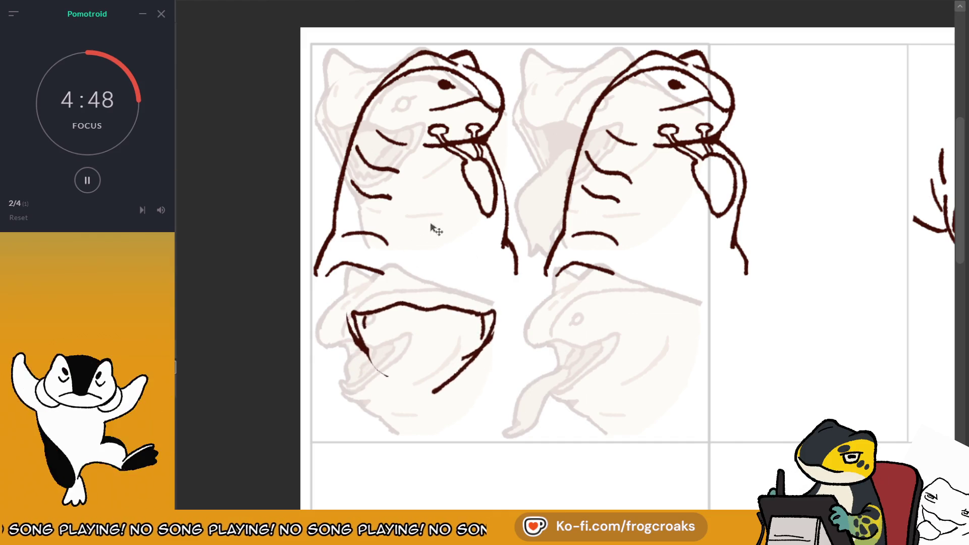
{"action": "mouse_move", "coordinate": [439, 306]}
{"action": "left_mouse_down"}
{"action": "mouse_move", "coordinate": [399, 307]}
{"action": "mouse_move", "coordinate": [425, 317]}
{"action": "left_mouse_up"}
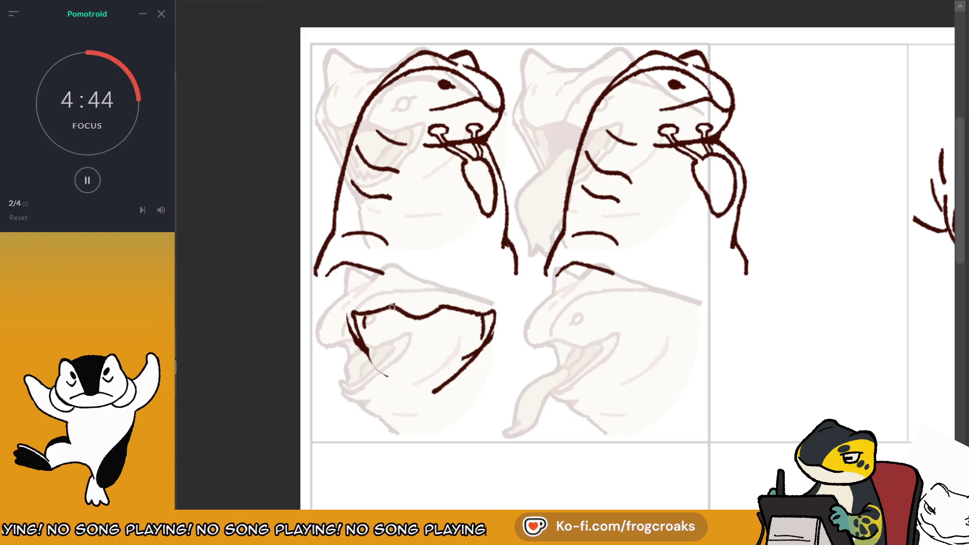
{"action": "mouse_move", "coordinate": [369, 355]}
{"action": "left_mouse_down"}
{"action": "mouse_move", "coordinate": [353, 314]}
{"action": "mouse_move", "coordinate": [368, 348]}
{"action": "left_mouse_up"}
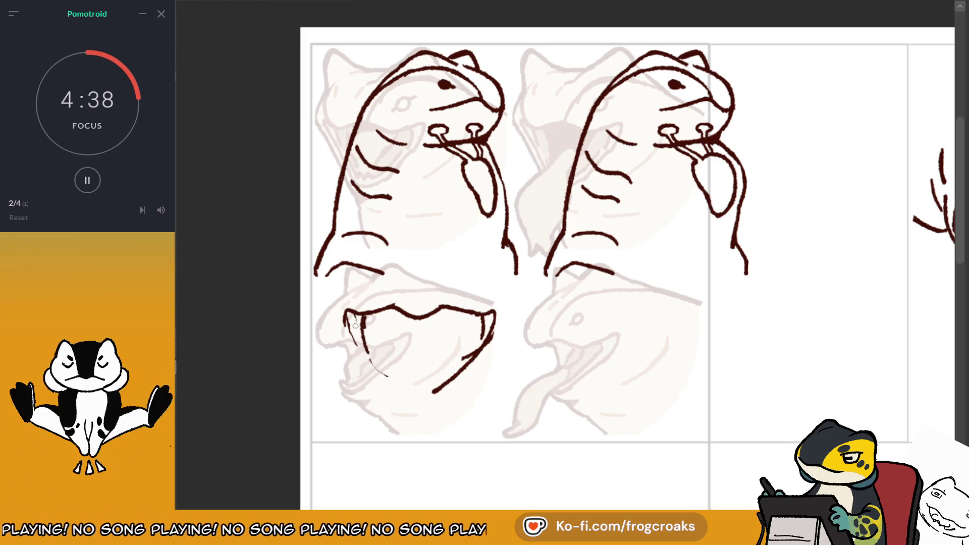
{"action": "mouse_move", "coordinate": [388, 382]}
{"action": "left_mouse_down"}
{"action": "mouse_move", "coordinate": [367, 343]}
{"action": "mouse_move", "coordinate": [395, 382]}
{"action": "left_mouse_up"}
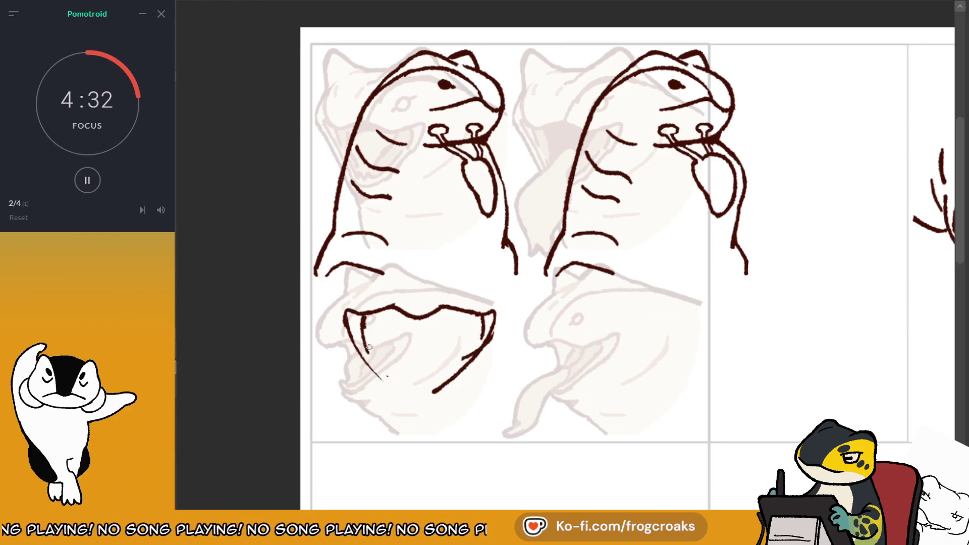
{"action": "left_click_drag", "start_coordinate": [345, 312], "coordinate": [370, 367]}
{"action": "key", "text": "ctrl+z"}
{"action": "left_click_drag", "start_coordinate": [345, 312], "coordinate": [398, 384]}
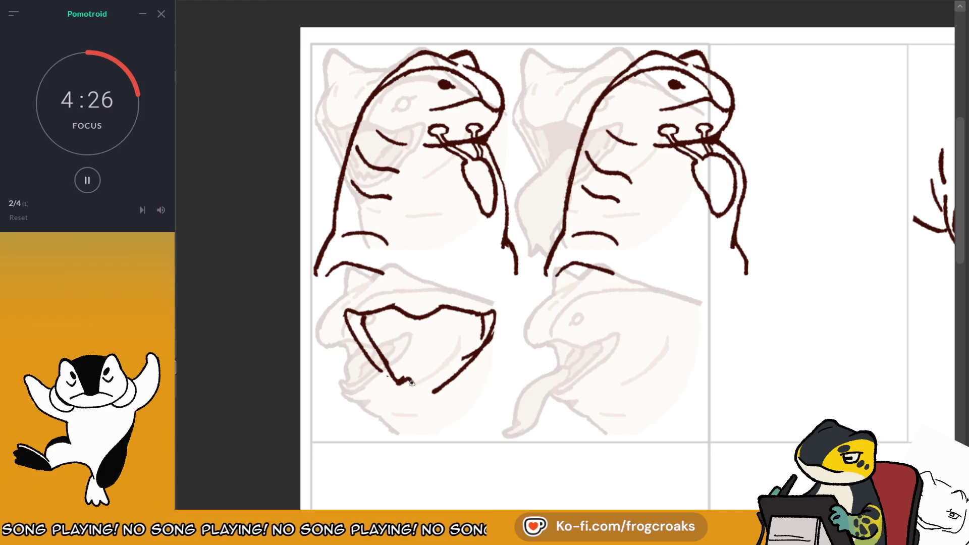
{"action": "mouse_move", "coordinate": [409, 382]}
{"action": "left_mouse_down"}
{"action": "mouse_move", "coordinate": [432, 392]}
{"action": "mouse_move", "coordinate": [379, 364]}
{"action": "mouse_move", "coordinate": [404, 385]}
{"action": "mouse_move", "coordinate": [420, 365]}
{"action": "left_mouse_up"}
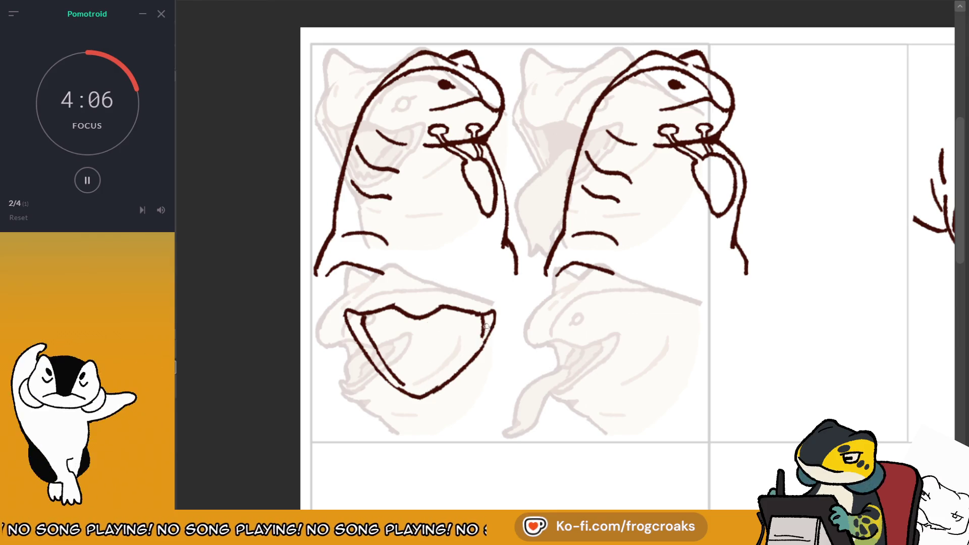
Draw the inner edge of the mouth's right side and jagged teeth along the bottom.
{"action": "left_click_drag", "start_coordinate": [477, 313], "coordinate": [478, 326]}
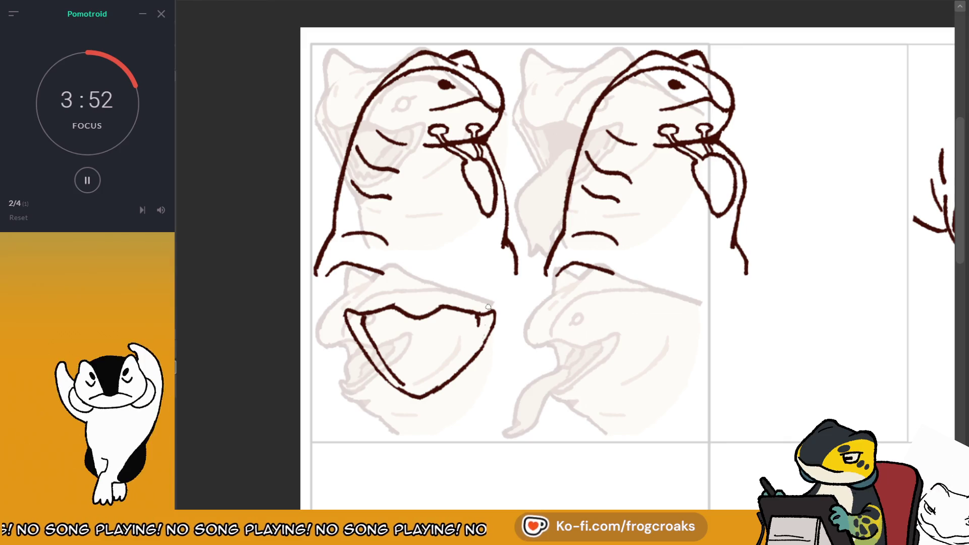
{"action": "mouse_move", "coordinate": [477, 317]}
{"action": "left_mouse_down"}
{"action": "mouse_move", "coordinate": [461, 353]}
{"action": "mouse_move", "coordinate": [550, 303]}
{"action": "left_mouse_up"}
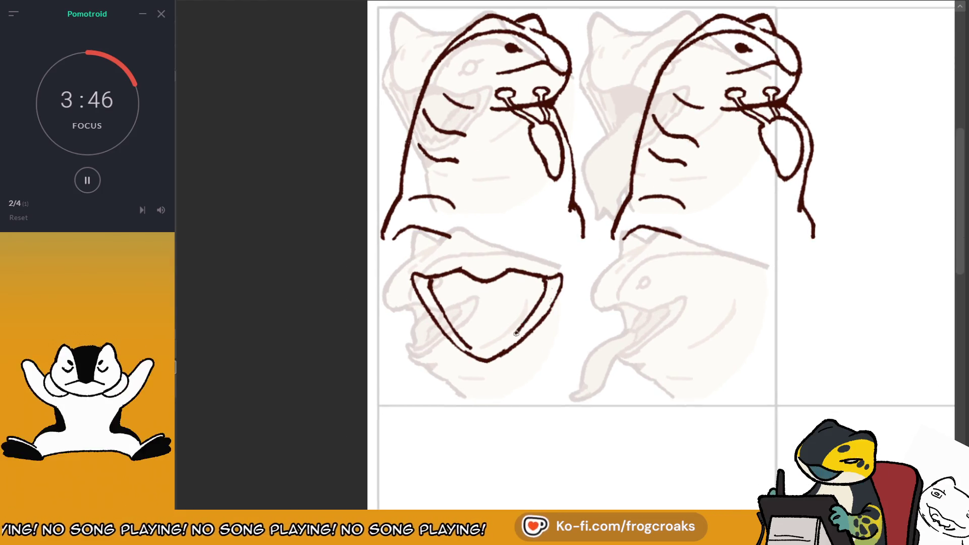
{"action": "mouse_move", "coordinate": [547, 293]}
{"action": "left_mouse_down"}
{"action": "mouse_move", "coordinate": [505, 342]}
{"action": "mouse_move", "coordinate": [478, 337]}
{"action": "left_mouse_up"}
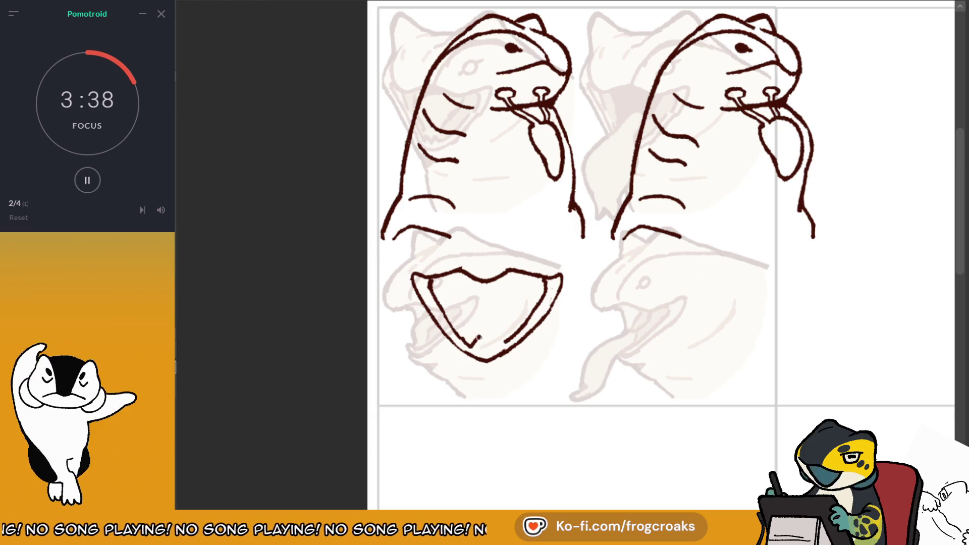
{"action": "key", "text": "ctrl+z"}
{"action": "left_click_drag", "start_coordinate": [483, 345], "coordinate": [502, 341]}
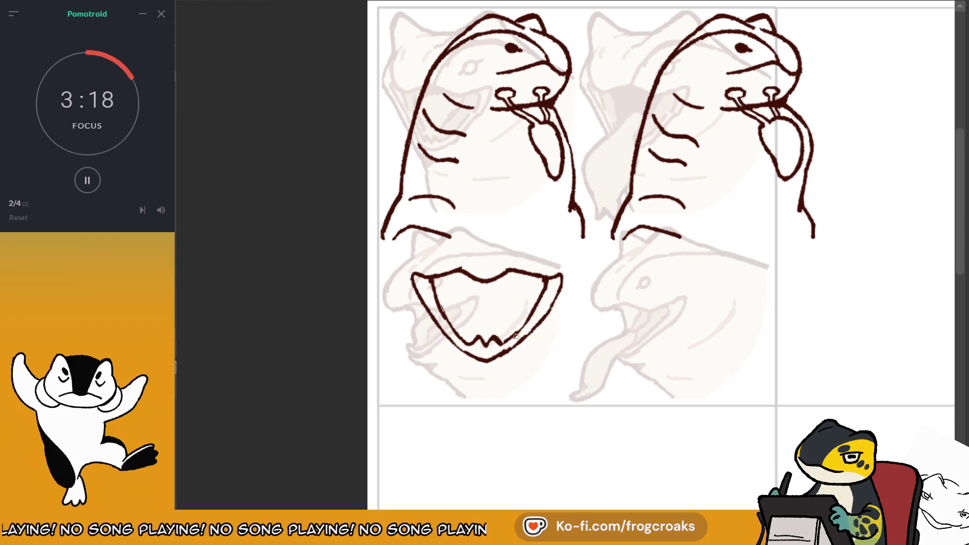
{"action": "scroll", "coordinate": [557, 266], "scroll_direction": "down", "scroll_amount": 2}
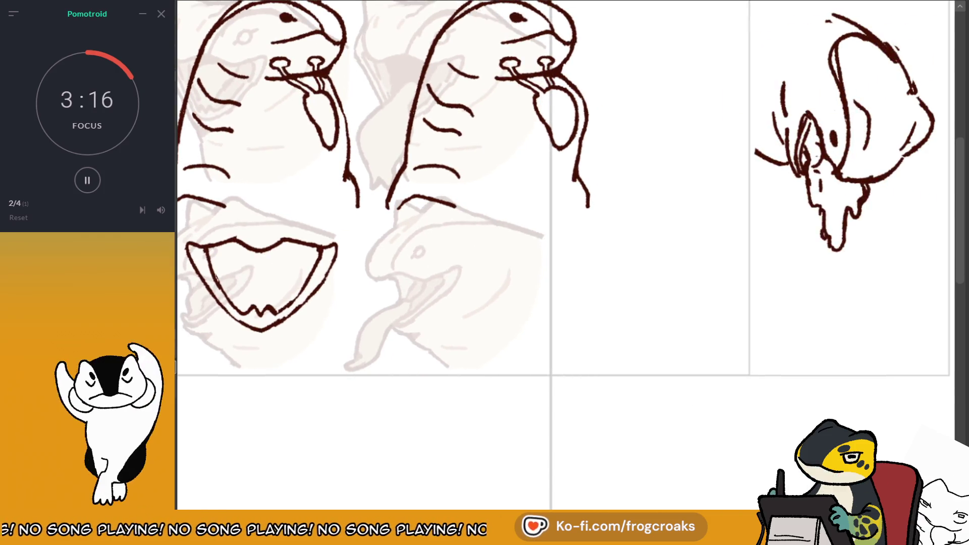
Undo the inner left mouth line and small fang, redrawing the right fang as a longer line.
{"action": "scroll", "coordinate": [556, 265], "scroll_direction": "up", "scroll_amount": 2}
{"action": "scroll", "coordinate": [590, 255], "scroll_direction": "left", "scroll_amount": 3}
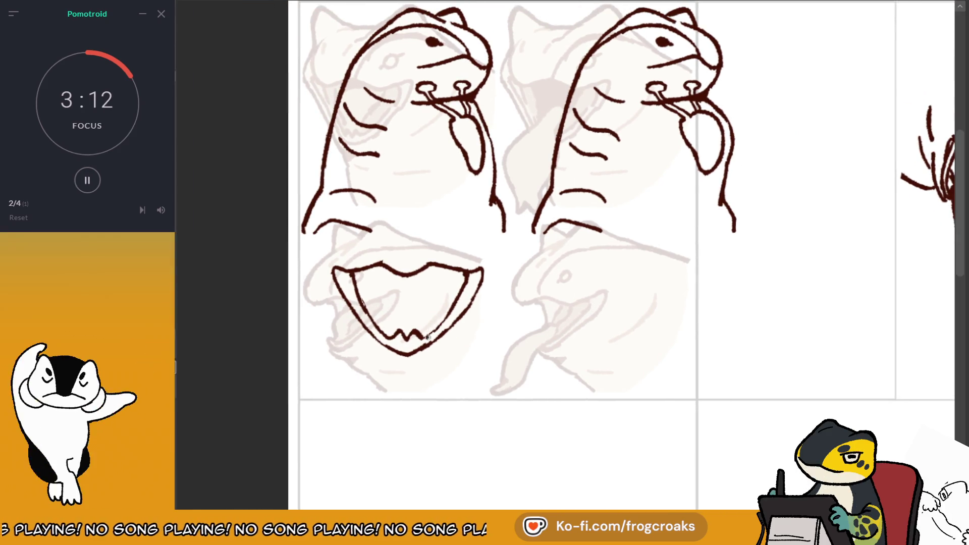
{"action": "scroll", "coordinate": [427, 338], "scroll_direction": "left", "scroll_amount": 2}
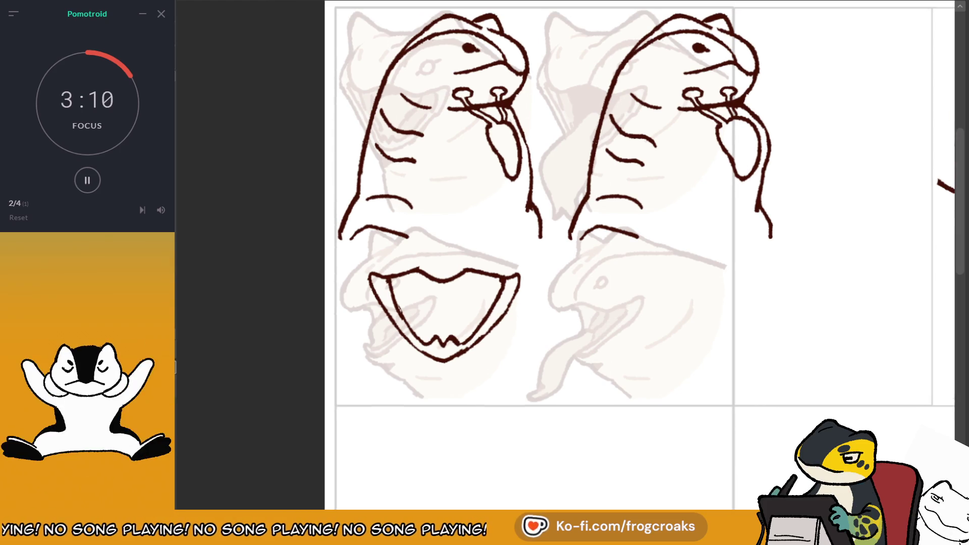
{"action": "scroll", "coordinate": [641, 255], "scroll_direction": "left", "scroll_amount": 1}
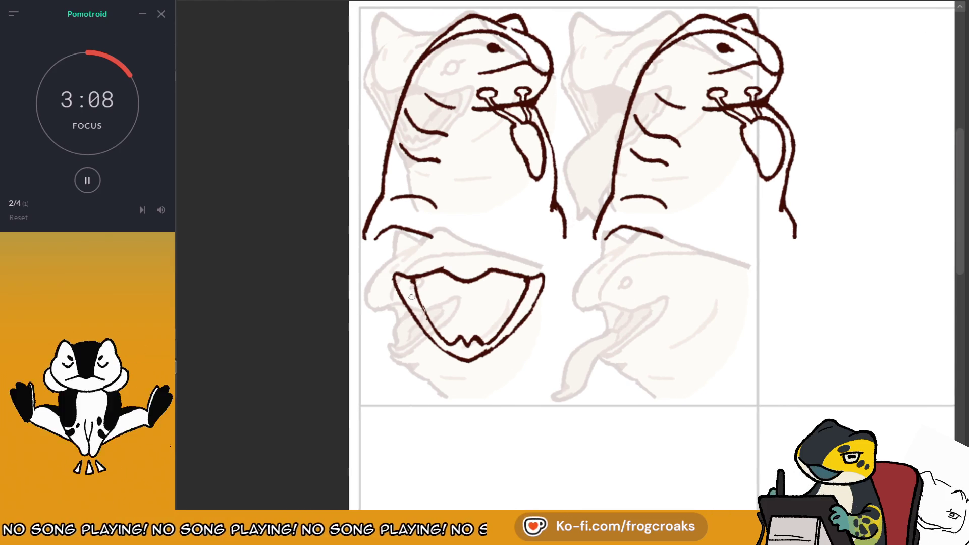
{"action": "key", "text": "ctrl+z"}
{"action": "mouse_move", "coordinate": [421, 313]}
{"action": "left_mouse_down"}
{"action": "mouse_move", "coordinate": [410, 281]}
{"action": "mouse_move", "coordinate": [439, 335]}
{"action": "left_mouse_up"}
{"action": "key", "text": "ctrl+z"}
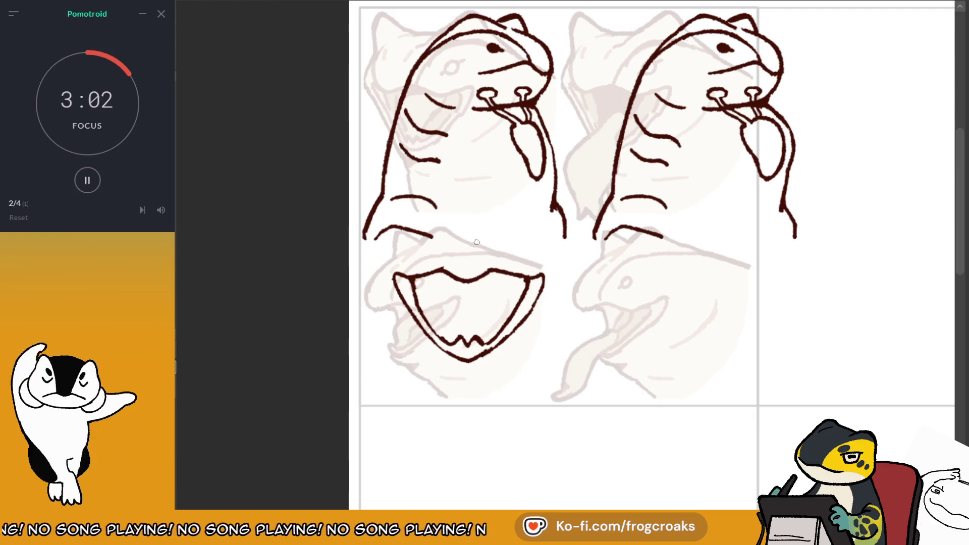
{"action": "key", "text": "ctrl+z"}
{"action": "left_click_drag", "start_coordinate": [525, 277], "coordinate": [523, 301]}
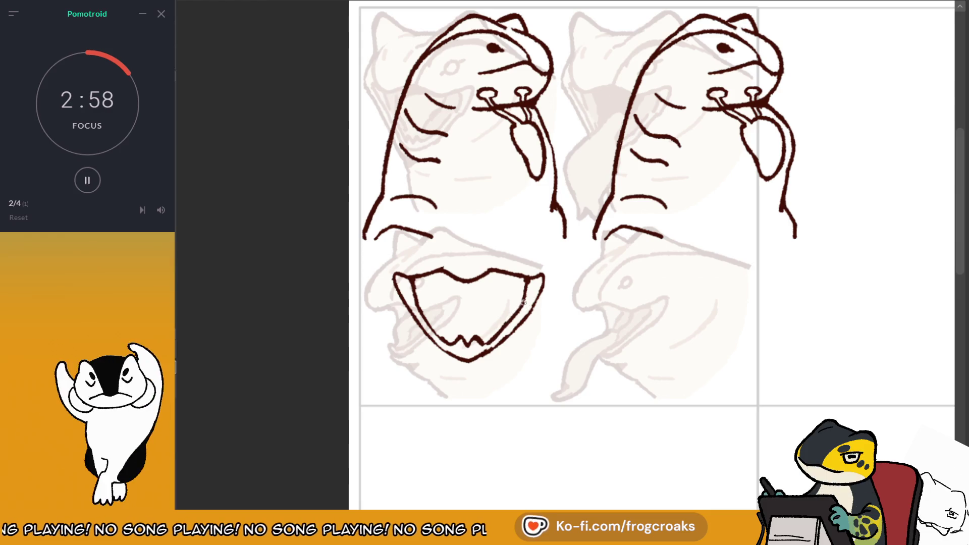
Erase the old zigzag teeth, extend the inner left mouth line downward and redraw the teeth.
{"action": "left_click_drag", "start_coordinate": [492, 341], "coordinate": [516, 312]}
{"action": "key", "text": "ctrl+z"}
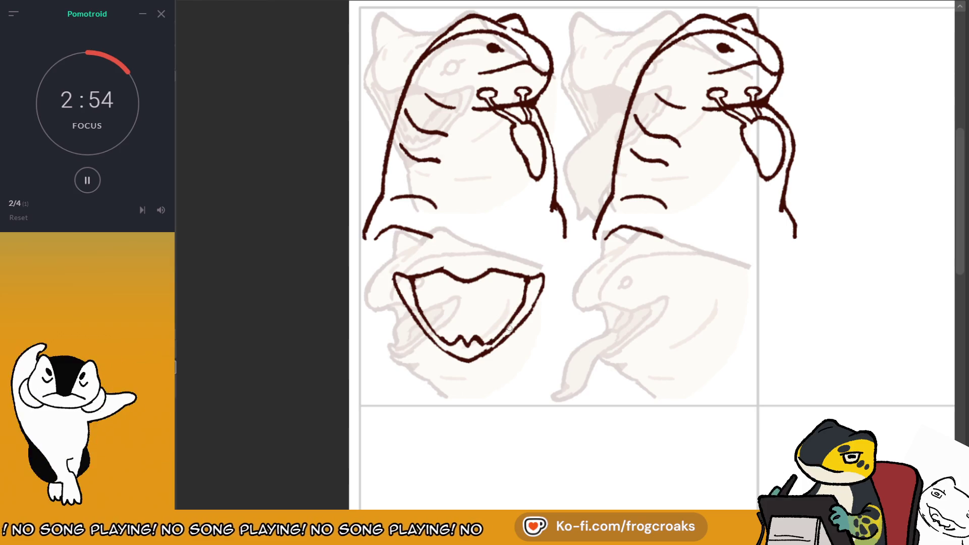
{"action": "left_click_drag", "start_coordinate": [480, 333], "coordinate": [461, 329]}
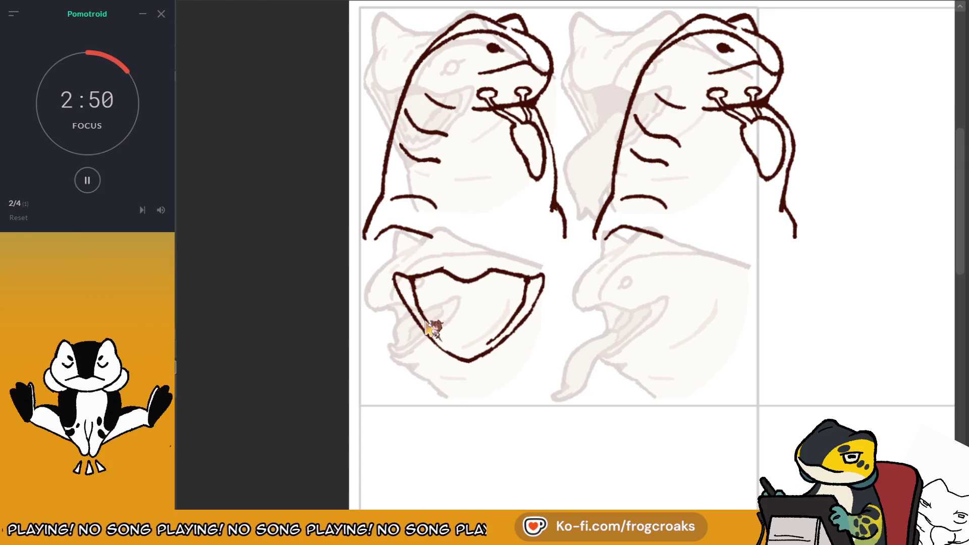
{"action": "mouse_move", "coordinate": [428, 326]}
{"action": "left_mouse_down"}
{"action": "mouse_move", "coordinate": [452, 347]}
{"action": "mouse_move", "coordinate": [460, 342]}
{"action": "left_mouse_up"}
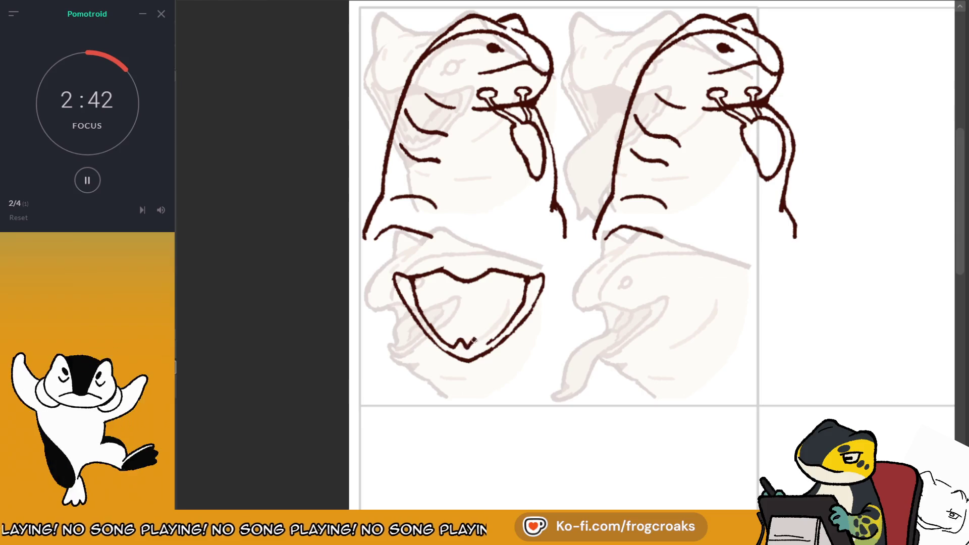
{"action": "left_click_drag", "start_coordinate": [474, 340], "coordinate": [485, 344]}
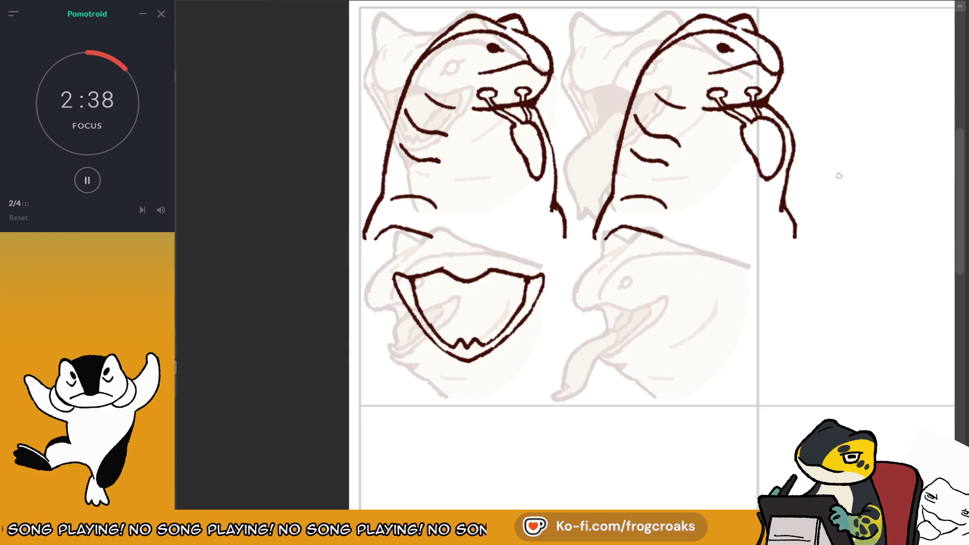
Thicken the mouth's inner lining on the left side and along the top, then draw an arrow at the second frog's tongue.
{"action": "left_click_drag", "start_coordinate": [838, 176], "coordinate": [876, 168]}
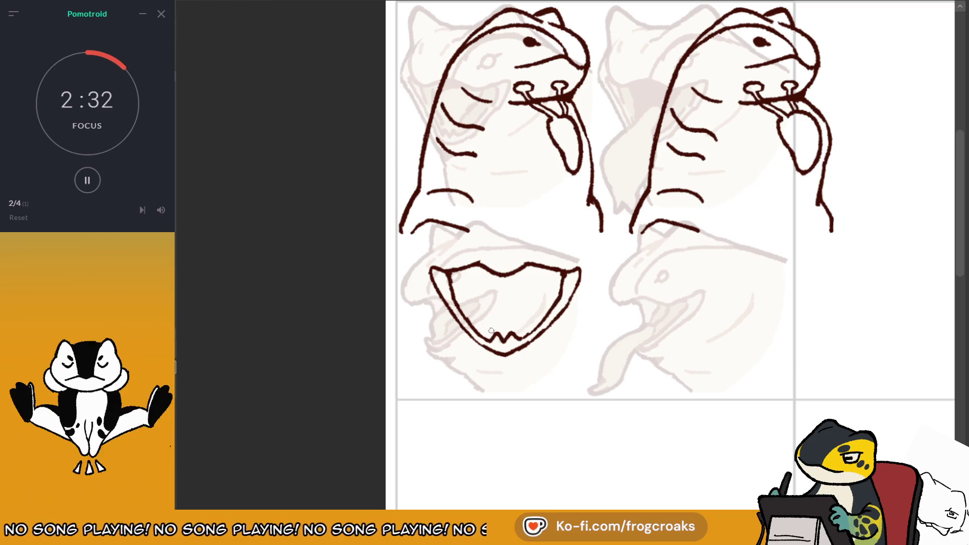
{"action": "mouse_move", "coordinate": [491, 341]}
{"action": "left_mouse_down"}
{"action": "mouse_move", "coordinate": [468, 286]}
{"action": "mouse_move", "coordinate": [489, 341]}
{"action": "left_mouse_up"}
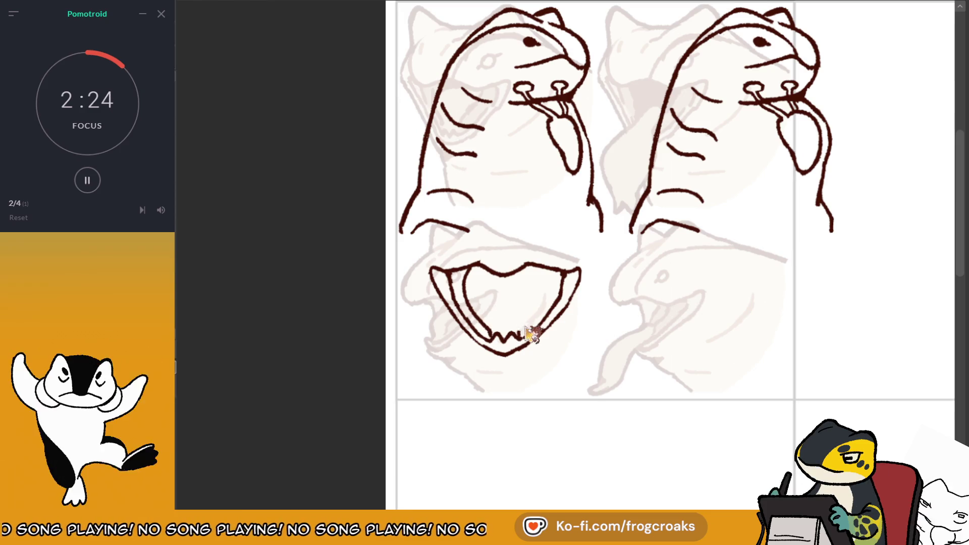
{"action": "mouse_move", "coordinate": [520, 338]}
{"action": "left_mouse_down"}
{"action": "mouse_move", "coordinate": [531, 317]}
{"action": "mouse_move", "coordinate": [522, 334]}
{"action": "left_mouse_up"}
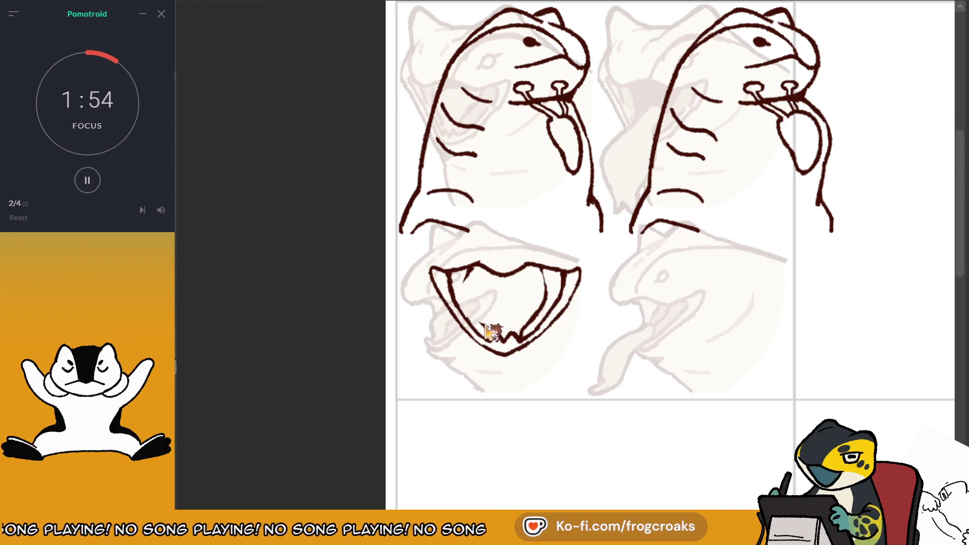
{"action": "mouse_move", "coordinate": [467, 286]}
{"action": "left_mouse_down"}
{"action": "mouse_move", "coordinate": [483, 266]}
{"action": "mouse_move", "coordinate": [545, 284]}
{"action": "left_mouse_up"}
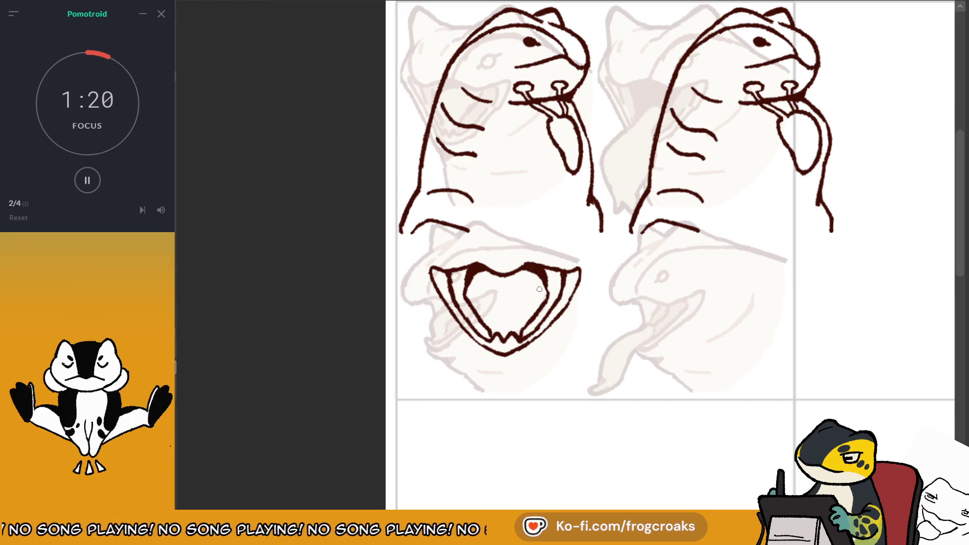
{"action": "mouse_move", "coordinate": [856, 101]}
{"action": "left_mouse_down"}
{"action": "mouse_move", "coordinate": [827, 112]}
{"action": "mouse_move", "coordinate": [850, 116]}
{"action": "left_mouse_up"}
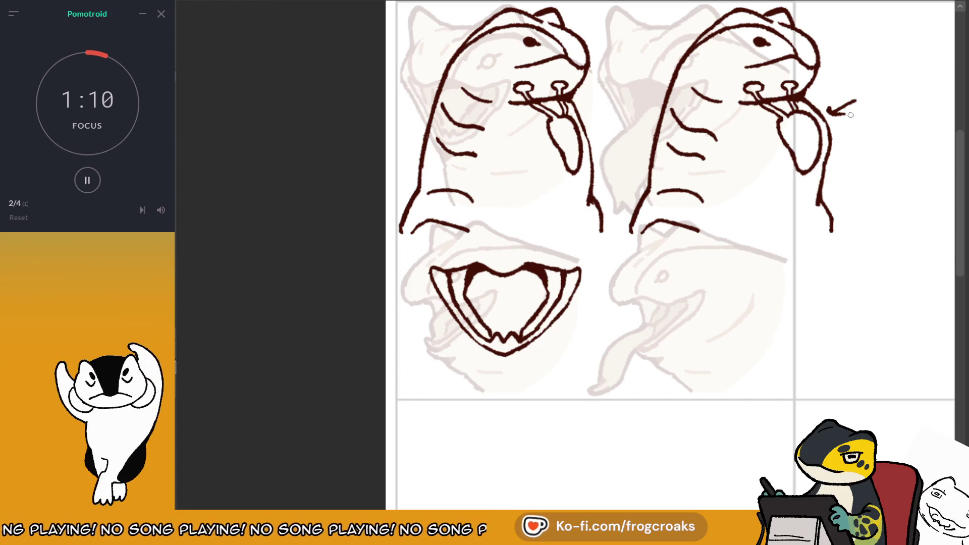
{"action": "key", "text": "ctrl+z"}
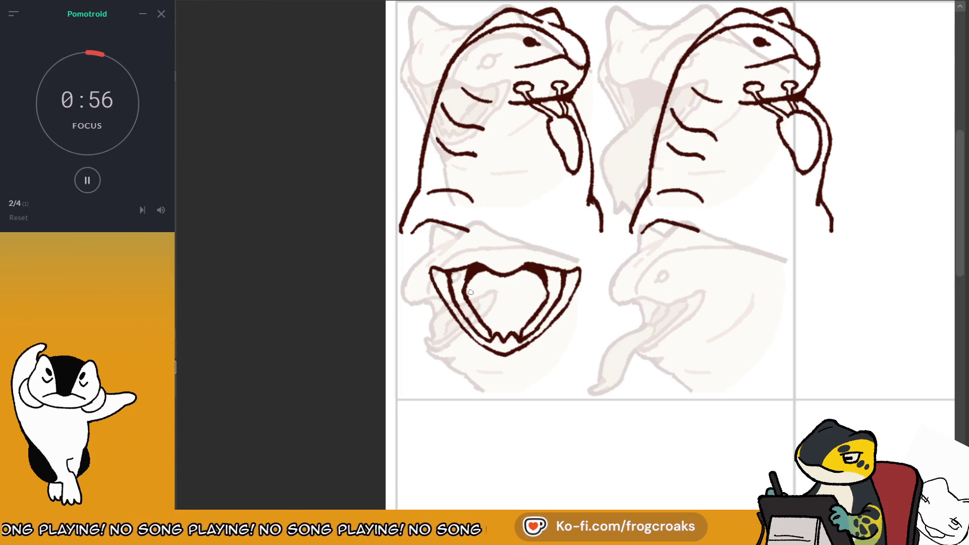
{"action": "scroll", "coordinate": [470, 292], "scroll_direction": "down", "scroll_amount": 5}
{"action": "scroll", "coordinate": [484, 290], "scroll_direction": "up", "scroll_amount": 4}
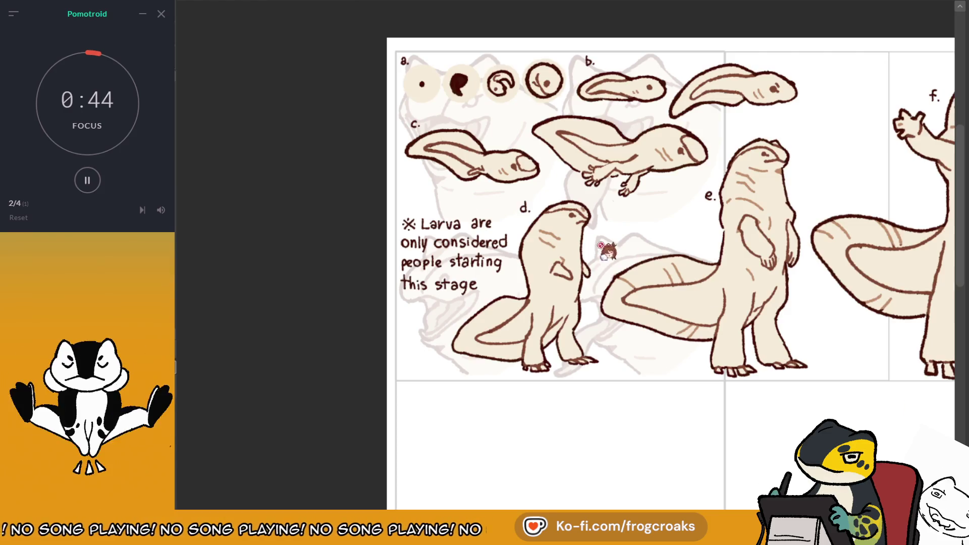
{"action": "scroll", "coordinate": [727, 113], "scroll_direction": "up", "scroll_amount": 1}
{"action": "scroll", "coordinate": [732, 115], "scroll_direction": "up", "scroll_amount": 1}
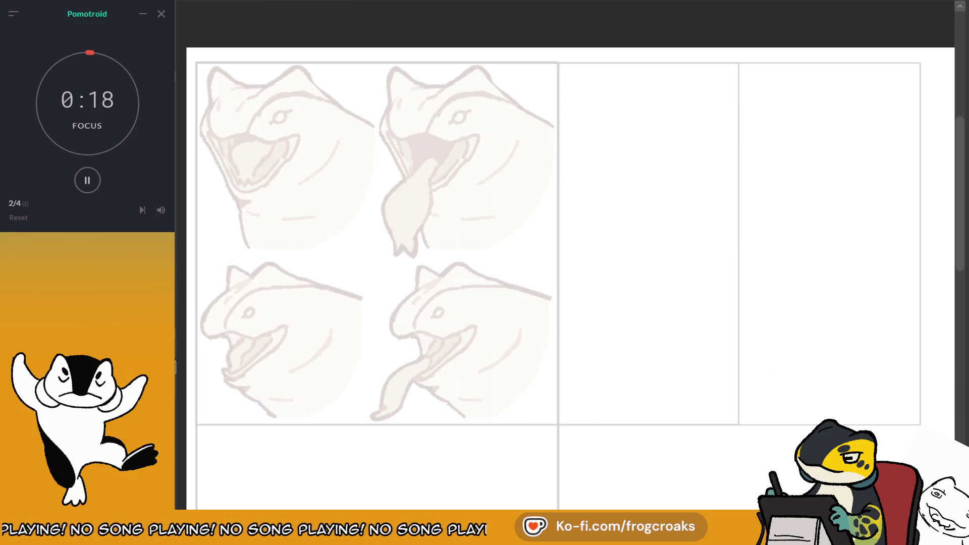
{"action": "left_click_drag", "start_coordinate": [555, 282], "coordinate": [665, 228]}
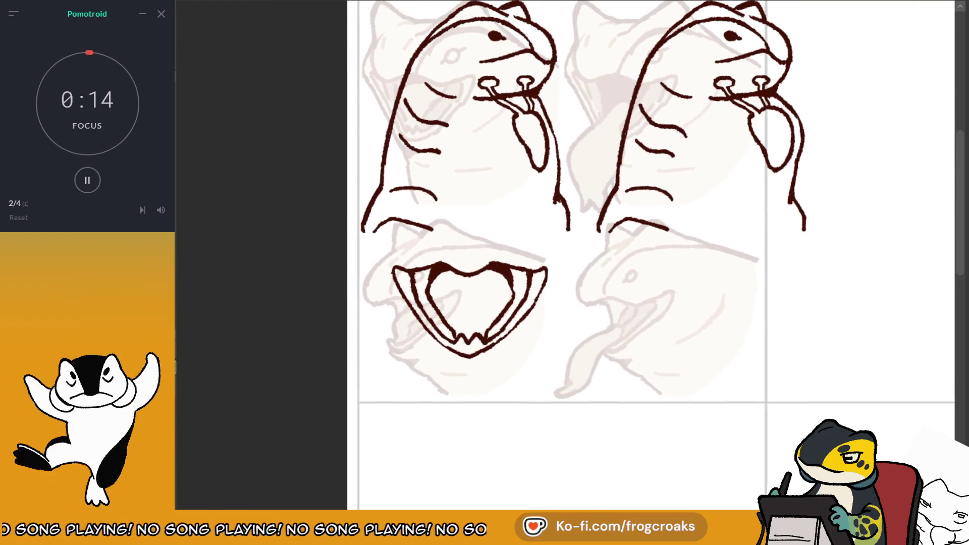
{"action": "scroll", "coordinate": [606, 252], "scroll_direction": "up", "scroll_amount": 2}
{"action": "left_click_drag", "start_coordinate": [478, 26], "coordinate": [471, 50]}
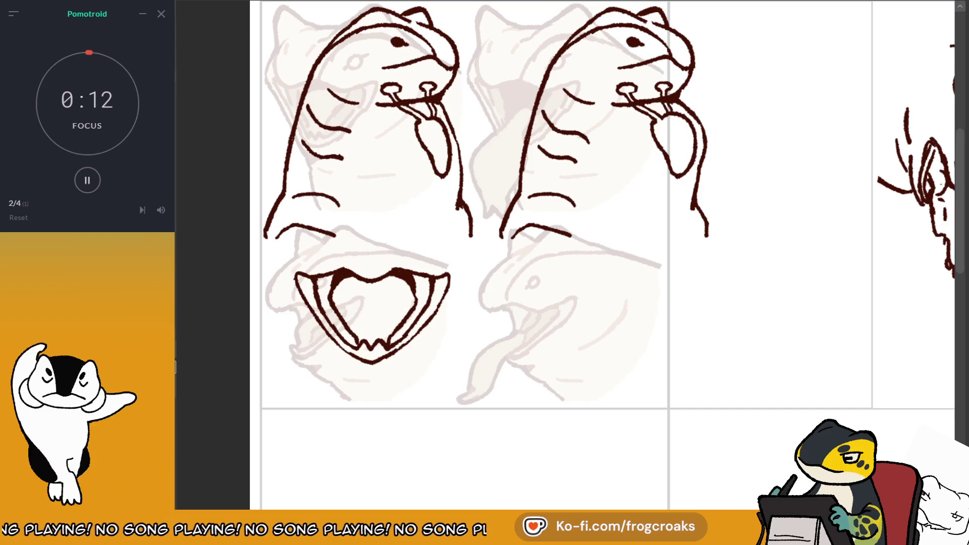
{"action": "left_click_drag", "start_coordinate": [279, 260], "coordinate": [466, 370]}
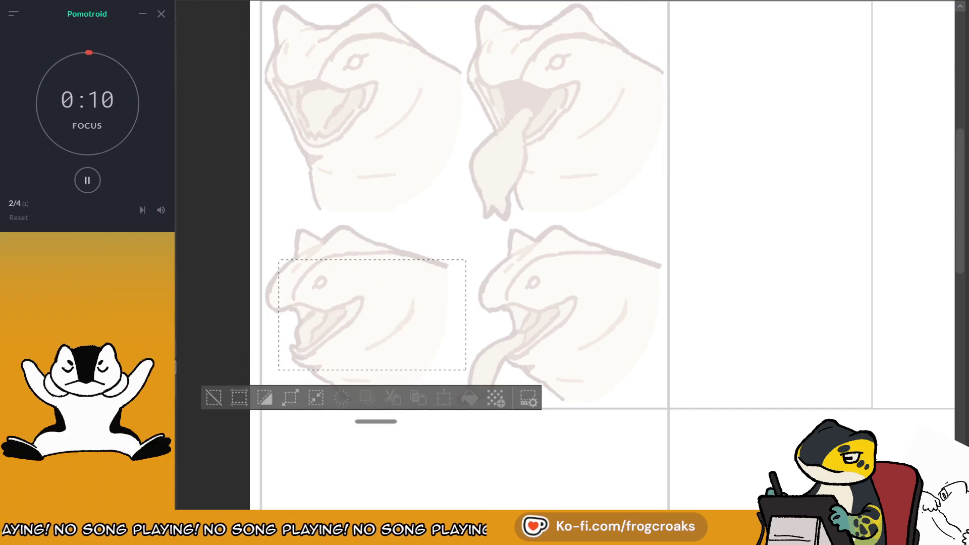
{"action": "key", "text": "ctrl+z"}
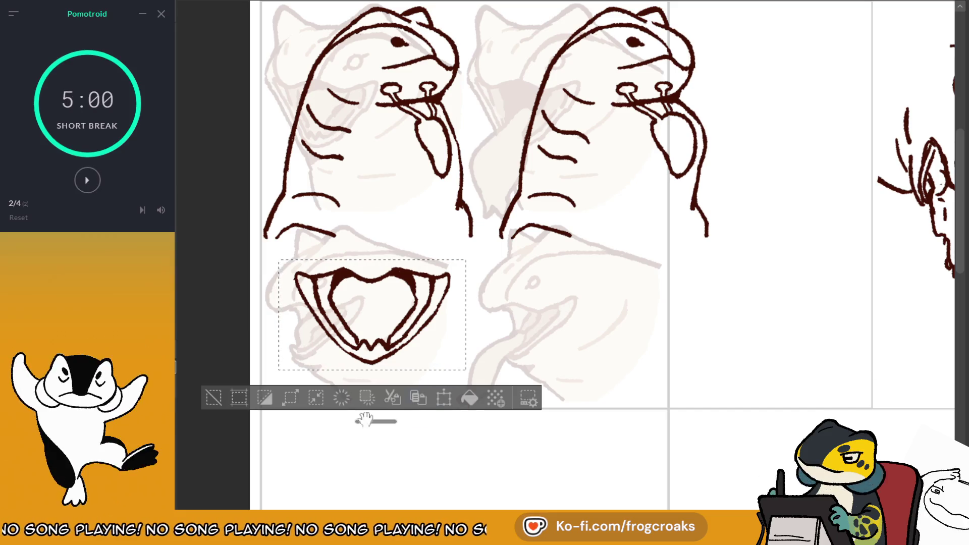
{"action": "left_click", "coordinate": [213, 397]}
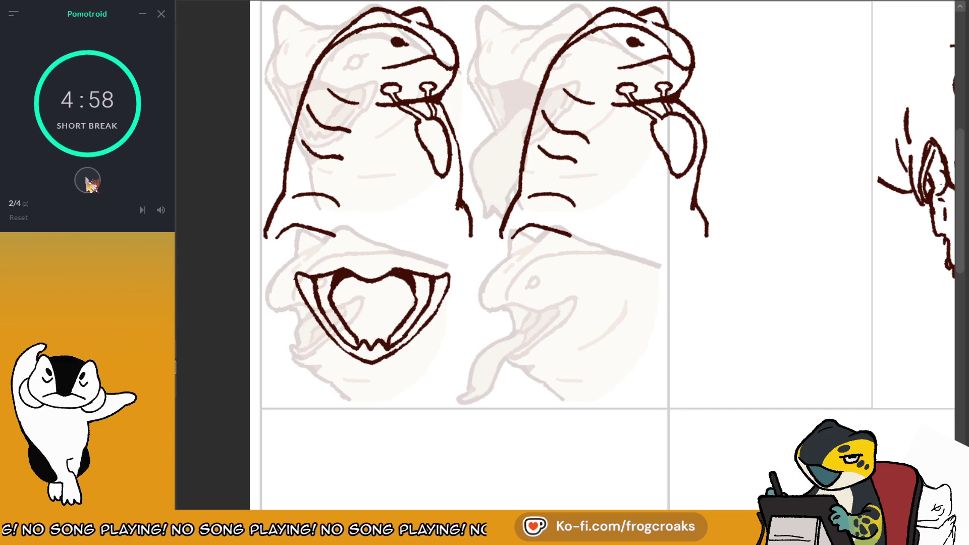
{"action": "left_click", "coordinate": [89, 184]}
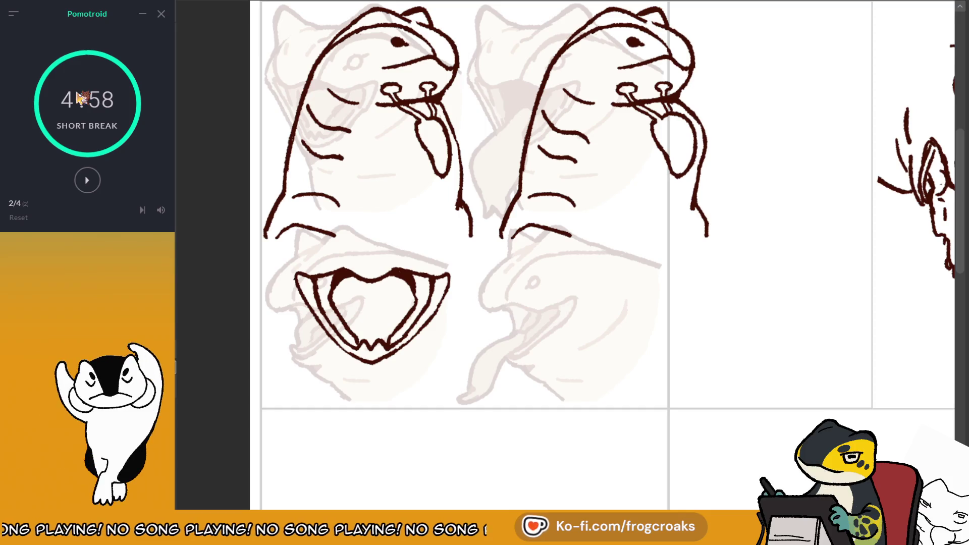
{"action": "mouse_move", "coordinate": [161, 210]}
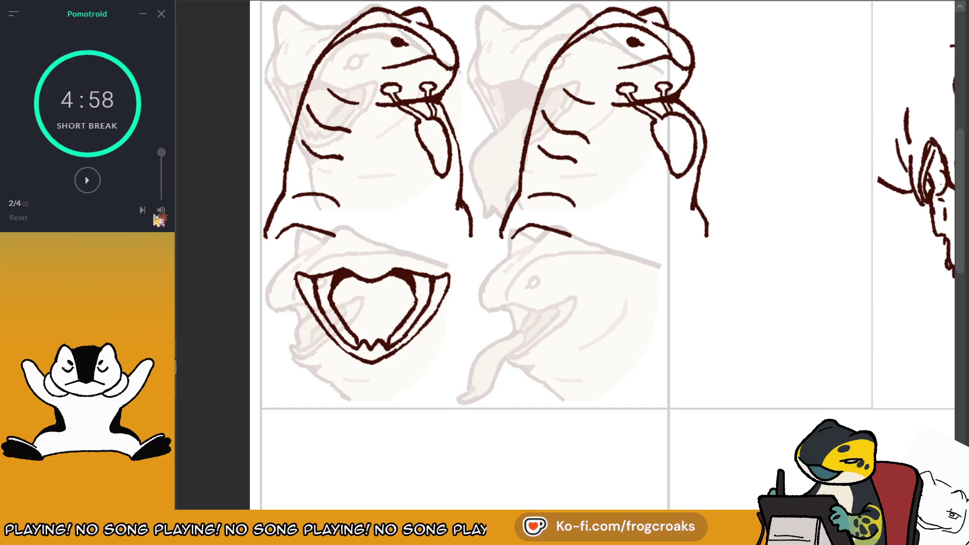
{"action": "left_click", "coordinate": [86, 188]}
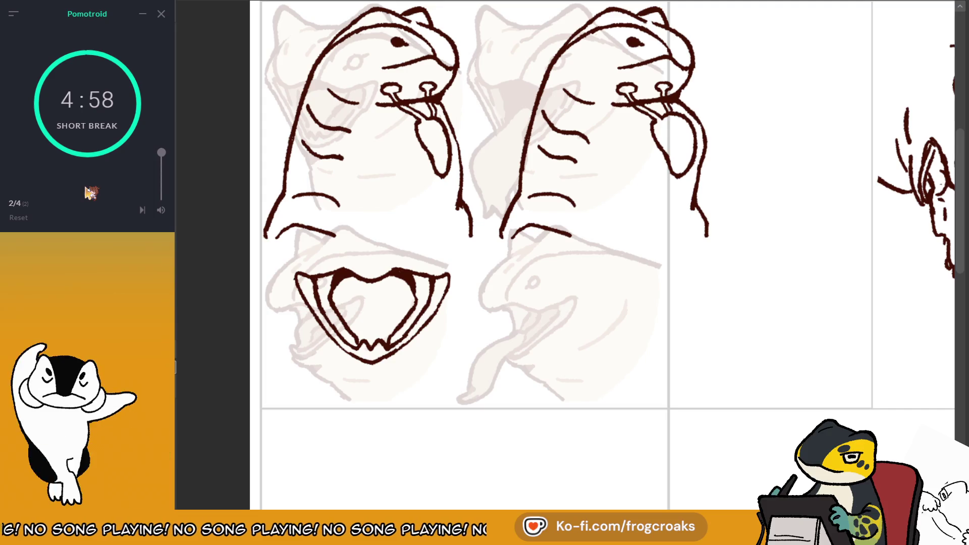
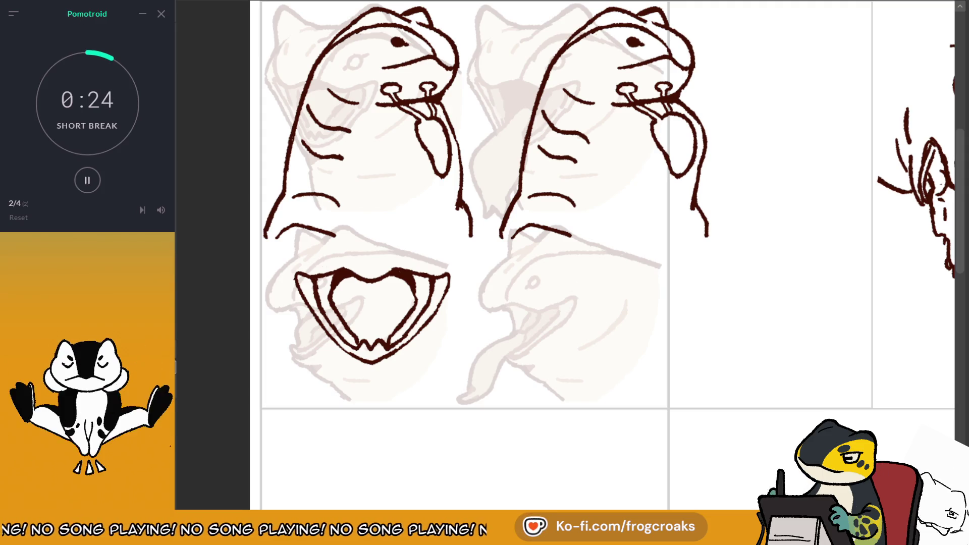
Handwrite 'BRB' in pen beside the open-mouth sketches.
{"action": "left_click_drag", "start_coordinate": [585, 280], "coordinate": [583, 275]}
{"action": "mouse_move", "coordinate": [622, 354]}
{"action": "left_mouse_down"}
{"action": "mouse_move", "coordinate": [621, 369]}
{"action": "mouse_move", "coordinate": [676, 360]}
{"action": "left_mouse_up"}
{"action": "mouse_move", "coordinate": [679, 292]}
{"action": "left_mouse_down"}
{"action": "mouse_move", "coordinate": [716, 336]}
{"action": "mouse_move", "coordinate": [678, 290]}
{"action": "left_mouse_up"}
Add a smiley face, reset the focus timer to 20:00, then erase the BRB note.
{"action": "left_click", "coordinate": [760, 312]}
{"action": "left_click", "coordinate": [788, 315]}
{"action": "left_click_drag", "start_coordinate": [748, 323], "coordinate": [802, 314]}
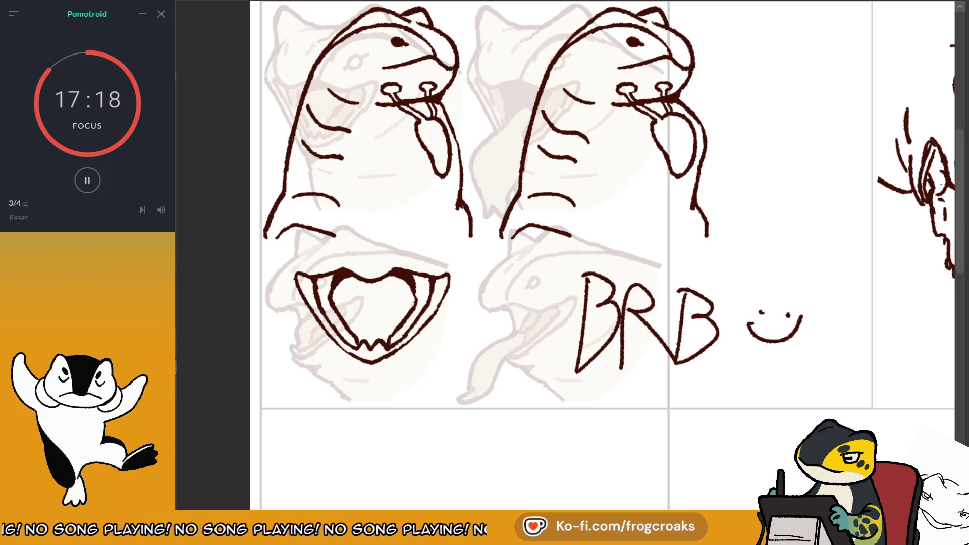
{"action": "left_click", "coordinate": [20, 219]}
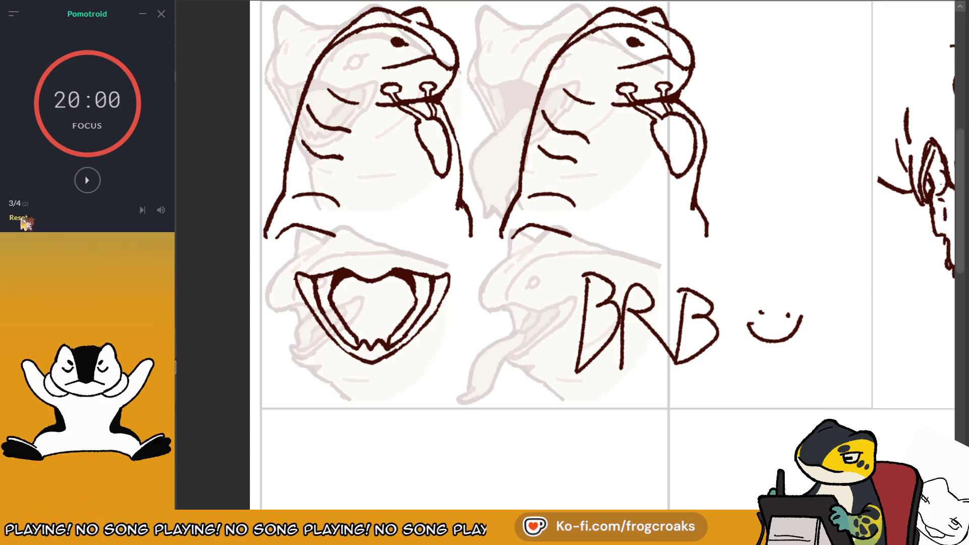
{"action": "mouse_move", "coordinate": [598, 287]}
{"action": "left_mouse_down"}
{"action": "mouse_move", "coordinate": [630, 323]}
{"action": "mouse_move", "coordinate": [778, 350]}
{"action": "left_mouse_up"}
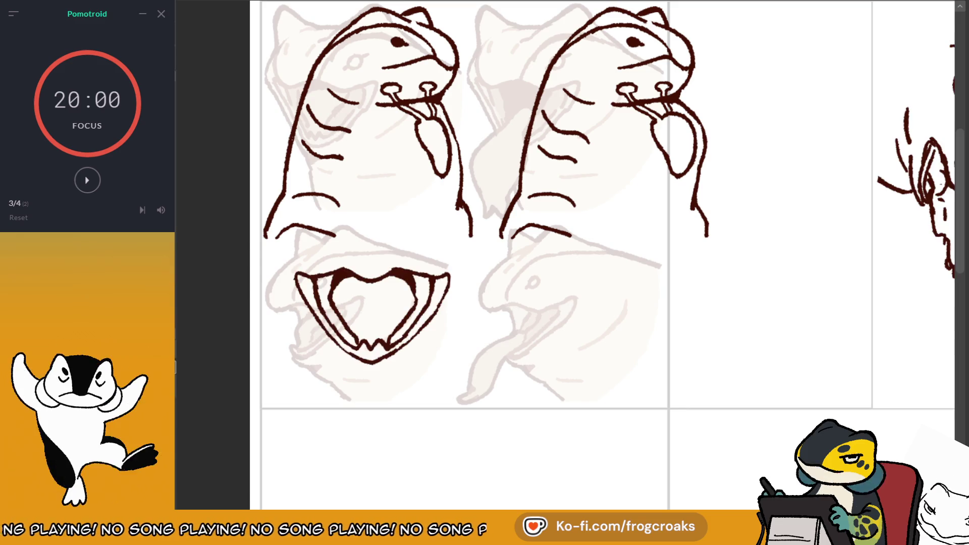
Copy the left open-mouth drawing onto the second creature's lower head and commit it.
{"action": "left_click_drag", "start_coordinate": [581, 303], "coordinate": [538, 247]}
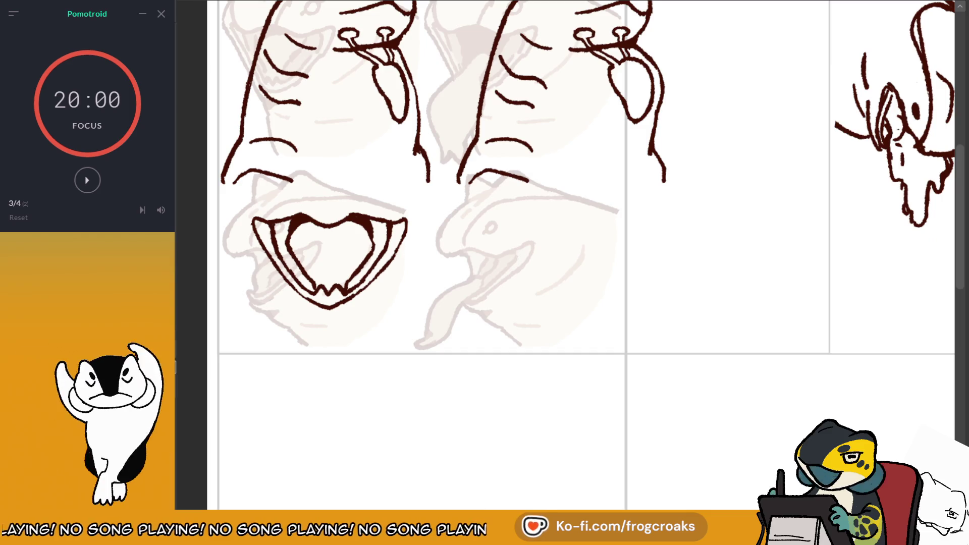
{"action": "left_click_drag", "start_coordinate": [362, 285], "coordinate": [620, 284]}
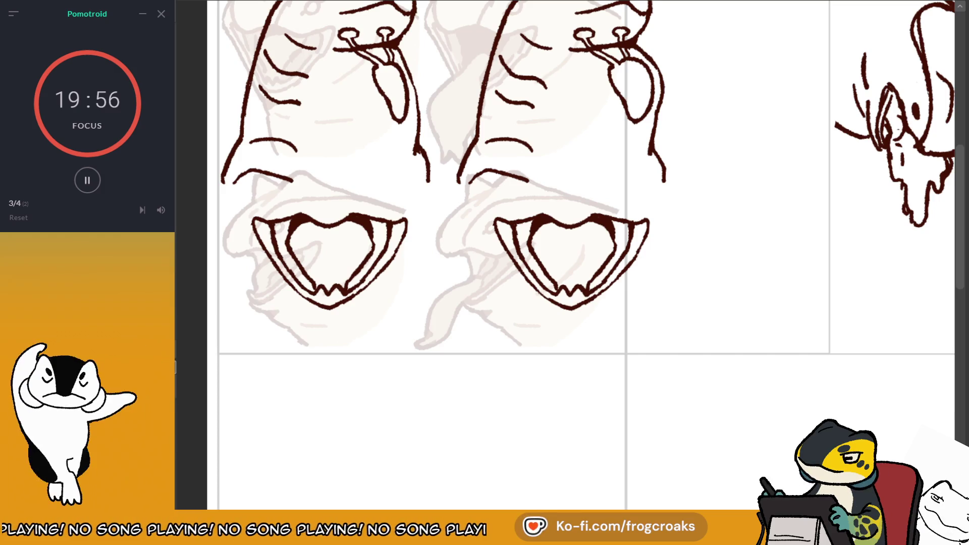
{"action": "scroll", "coordinate": [515, 156], "scroll_direction": "down", "scroll_amount": 1}
{"action": "scroll", "coordinate": [515, 157], "scroll_direction": "up", "scroll_amount": 3}
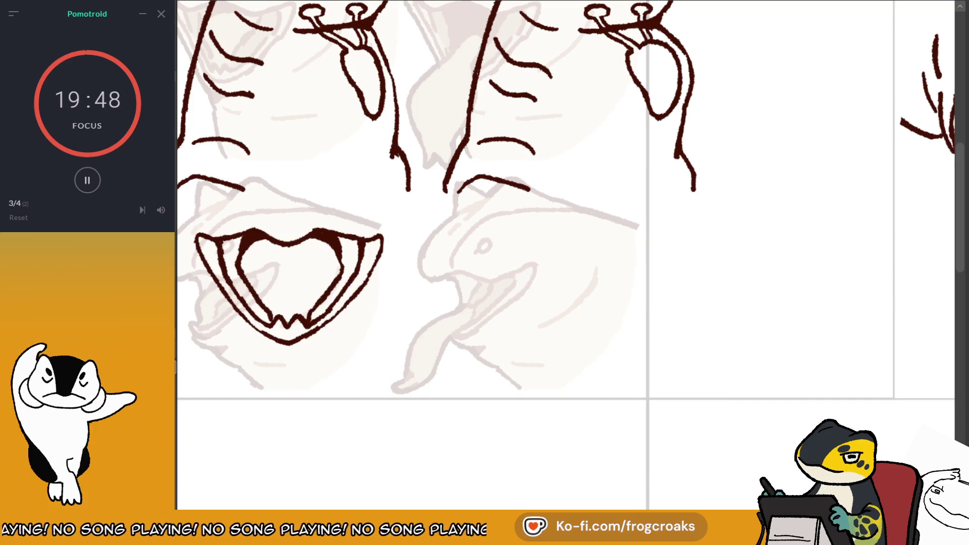
{"action": "key", "text": "ctrl+z"}
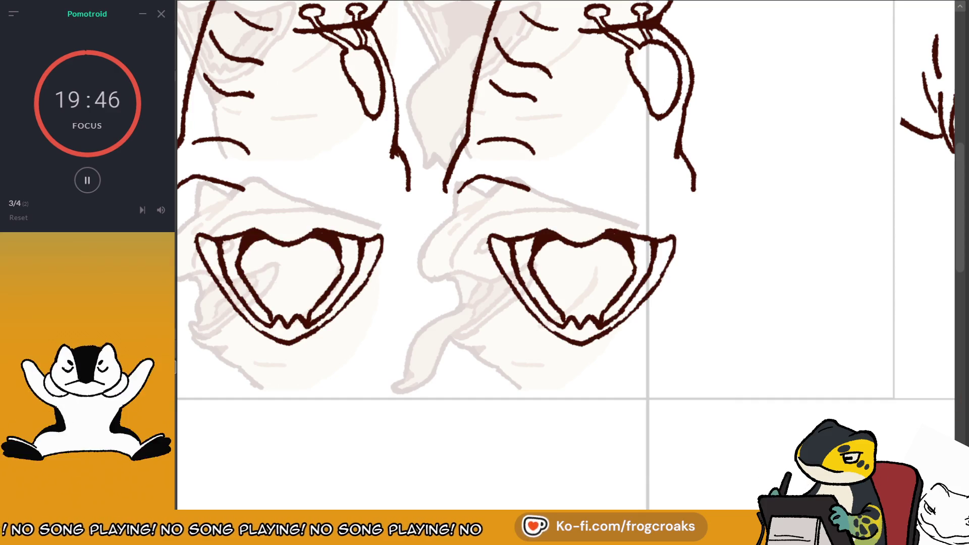
{"action": "key", "text": "ctrl+minus"}
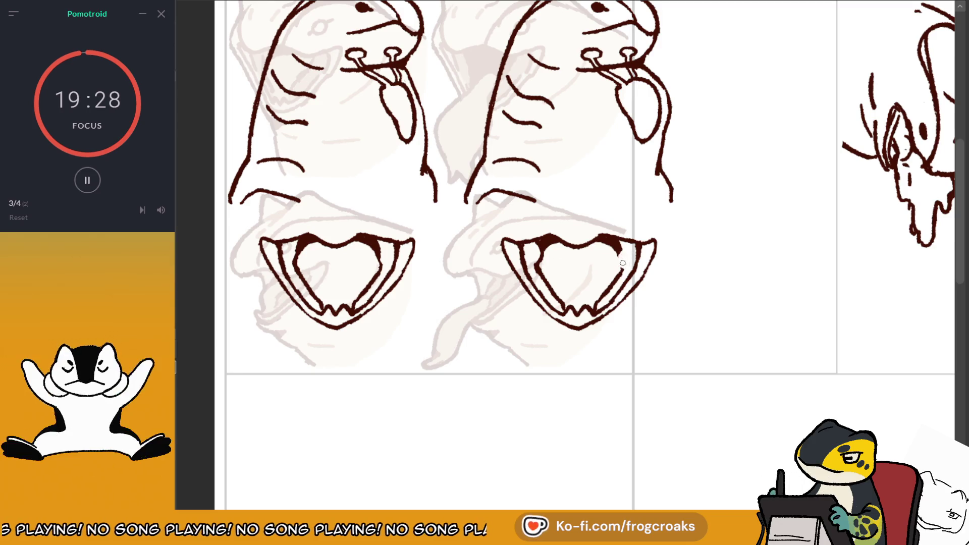
Redraw the inner right line of the copied mouth.
{"action": "left_click_drag", "start_coordinate": [612, 249], "coordinate": [621, 261]}
{"action": "key", "text": "ctrl+z"}
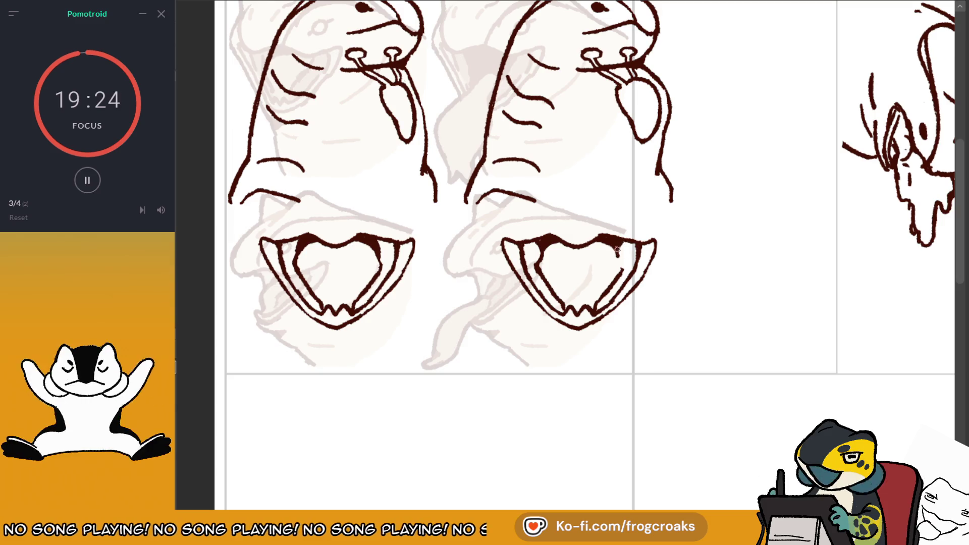
{"action": "left_click_drag", "start_coordinate": [618, 245], "coordinate": [624, 265]}
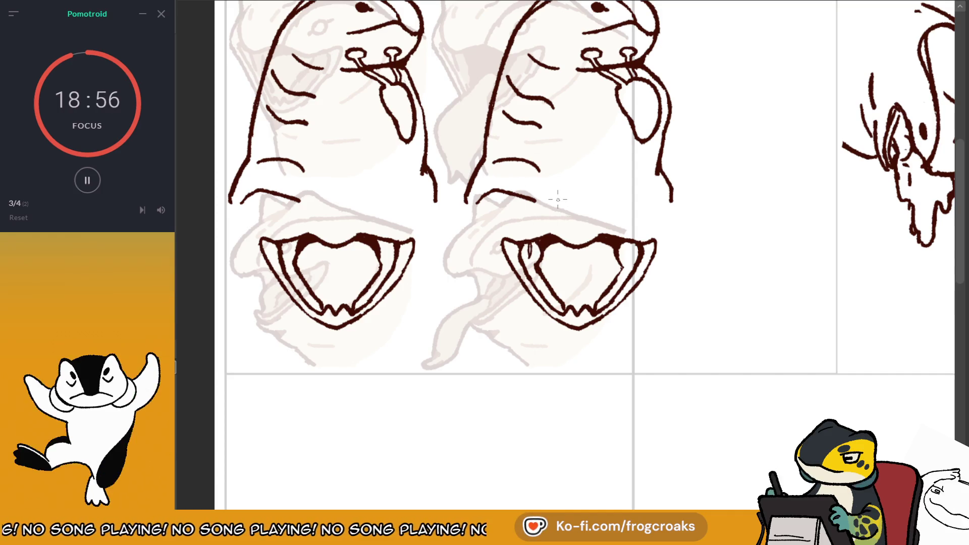
Draw curved lines inside the left and right fangs, redoing misdrawn strokes.
{"action": "left_click_drag", "start_coordinate": [626, 243], "coordinate": [627, 260]}
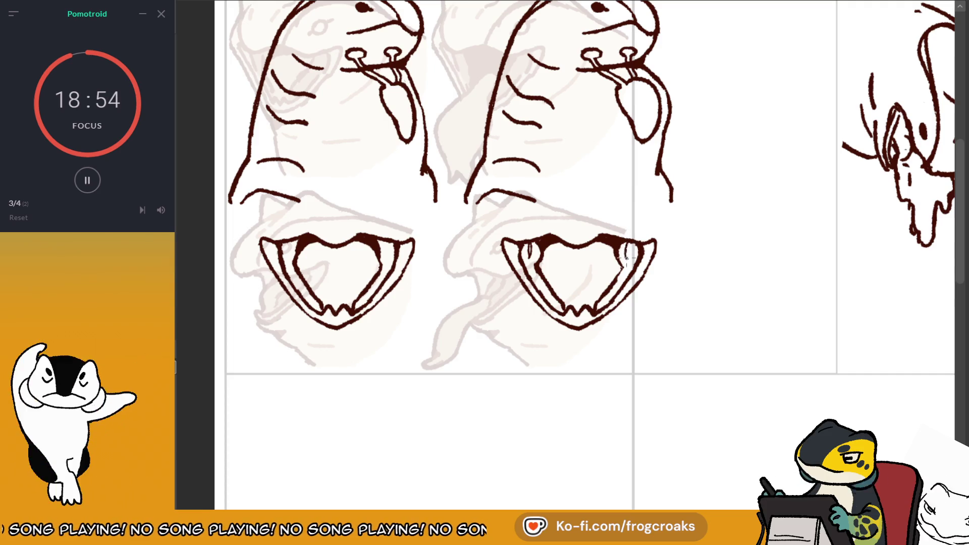
{"action": "scroll", "coordinate": [628, 291], "scroll_direction": "up", "scroll_amount": 1}
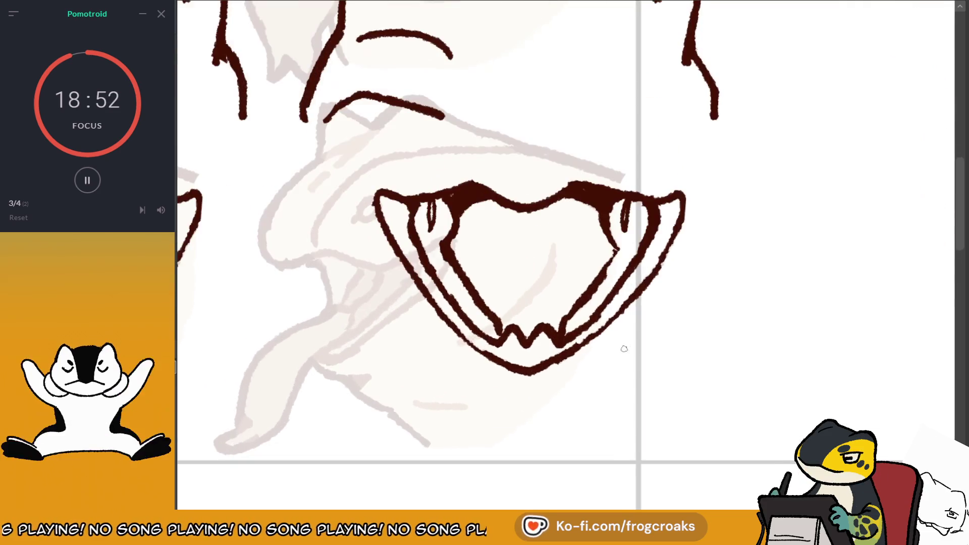
{"action": "key", "text": "ctrl+z"}
{"action": "key", "text": "ctrl+z"}
{"action": "key", "text": "ctrl+z"}
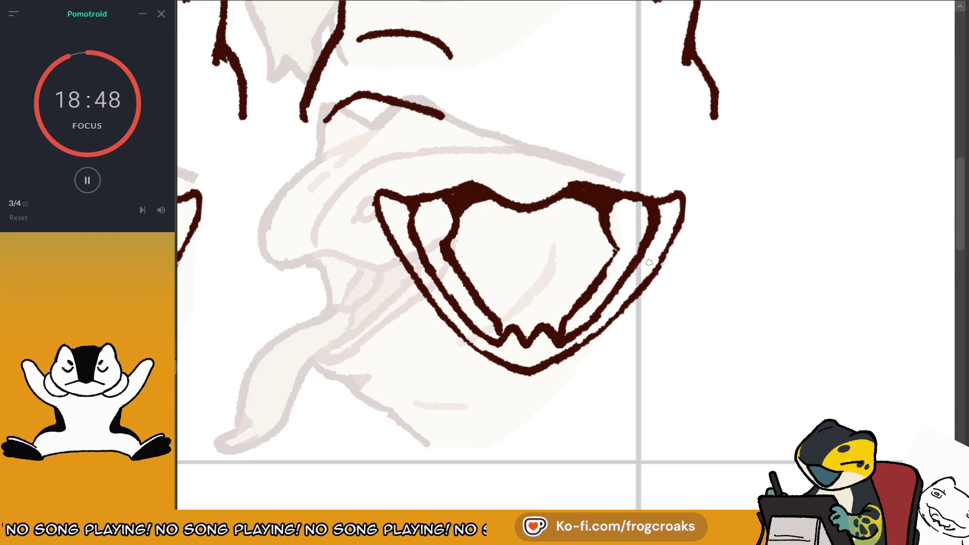
{"action": "left_click_drag", "start_coordinate": [428, 198], "coordinate": [433, 229]}
{"action": "key", "text": "ctrl+z"}
{"action": "left_click_drag", "start_coordinate": [628, 201], "coordinate": [623, 233]}
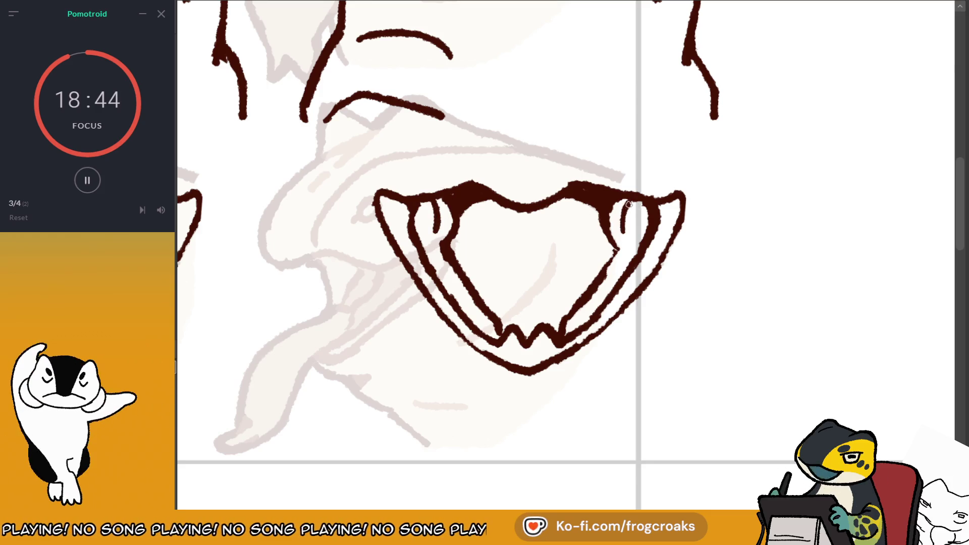
{"action": "key", "text": "ctrl+z"}
{"action": "key", "text": "ctrl+z"}
{"action": "left_click_drag", "start_coordinate": [626, 199], "coordinate": [627, 233]}
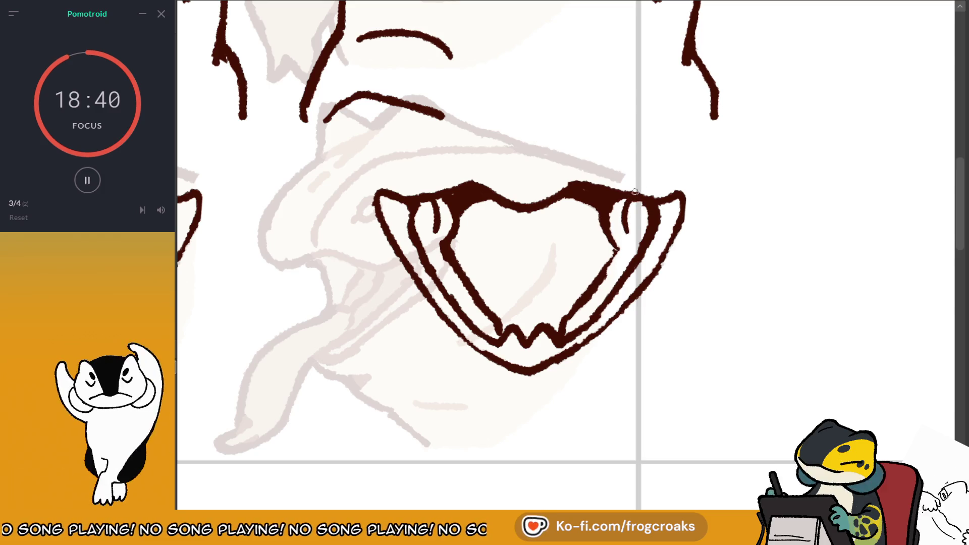
{"action": "scroll", "coordinate": [610, 176], "scroll_direction": "down", "scroll_amount": 5}
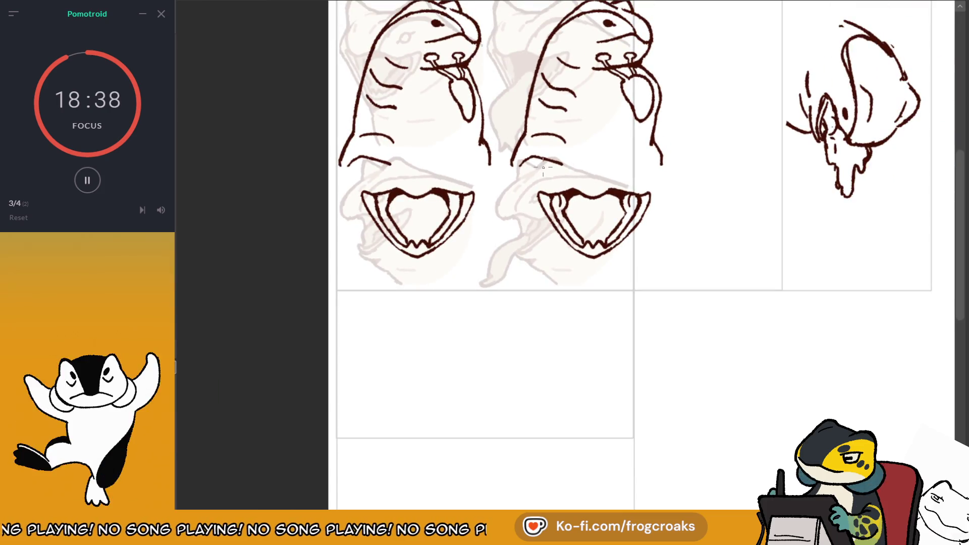
Add a small curved stroke at the right inner corner of the second creature's mouth.
{"action": "scroll", "coordinate": [543, 167], "scroll_direction": "down", "scroll_amount": 2}
{"action": "scroll", "coordinate": [543, 167], "scroll_direction": "down", "scroll_amount": 2}
{"action": "scroll", "coordinate": [695, 151], "scroll_direction": "up", "scroll_amount": 1}
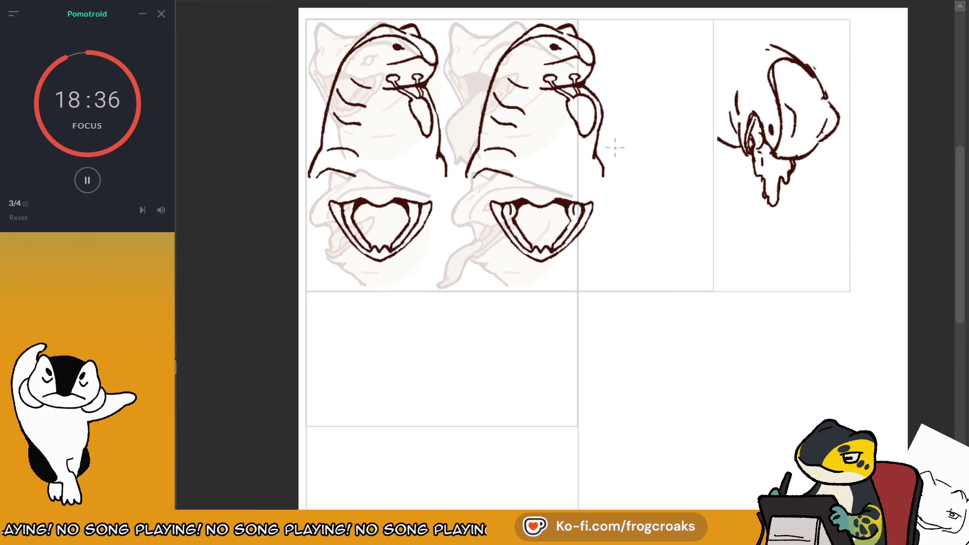
{"action": "scroll", "coordinate": [613, 147], "scroll_direction": "down", "scroll_amount": 1}
{"action": "scroll", "coordinate": [616, 91], "scroll_direction": "up", "scroll_amount": 1}
{"action": "scroll", "coordinate": [617, 91], "scroll_direction": "up", "scroll_amount": 1}
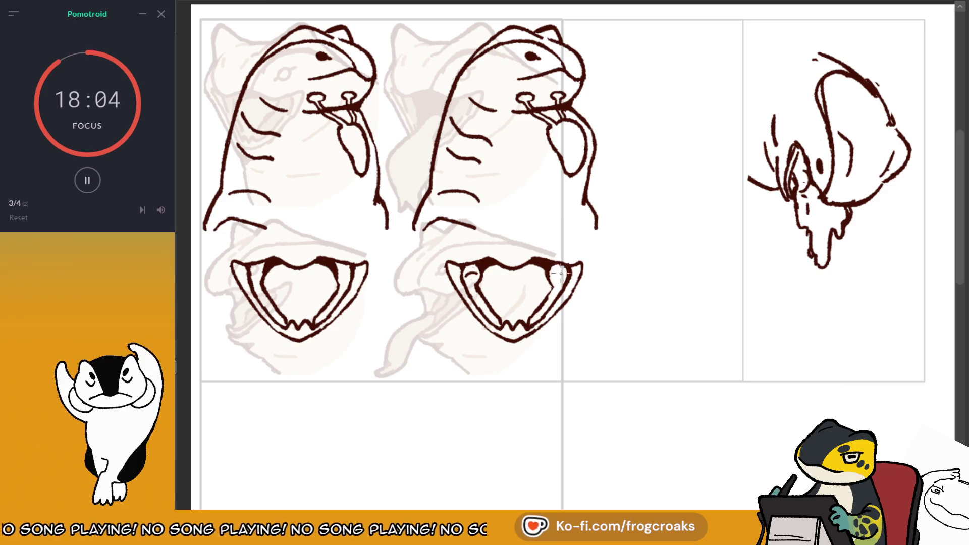
{"action": "left_click_drag", "start_coordinate": [554, 274], "coordinate": [563, 272]}
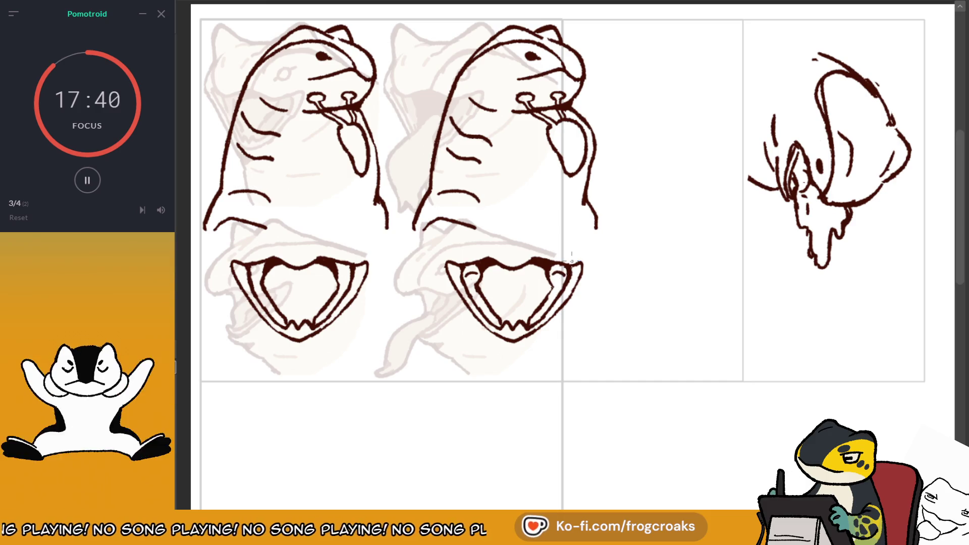
{"action": "scroll", "coordinate": [572, 257], "scroll_direction": "down", "scroll_amount": 2}
{"action": "scroll", "coordinate": [505, 268], "scroll_direction": "down", "scroll_amount": 1}
{"action": "scroll", "coordinate": [451, 275], "scroll_direction": "up", "scroll_amount": 1}
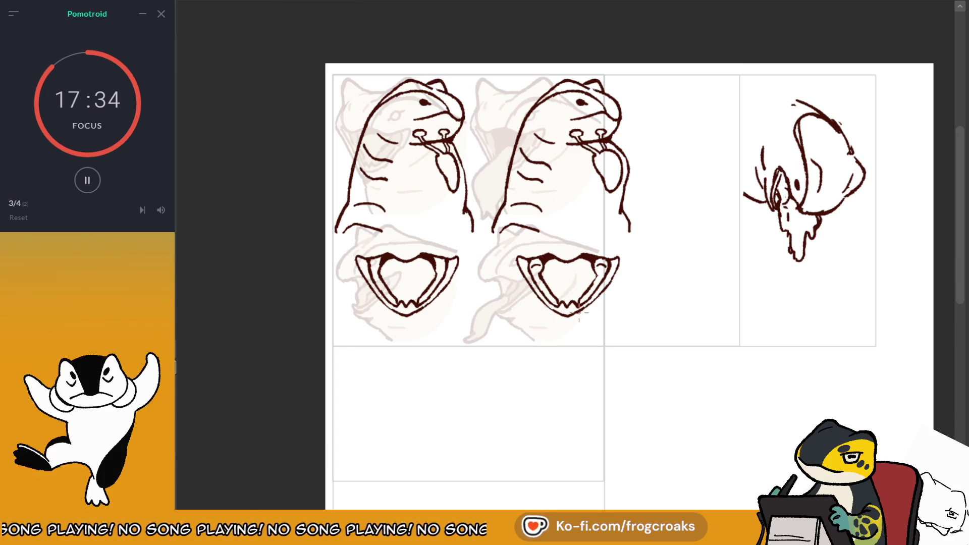
{"action": "scroll", "coordinate": [604, 313], "scroll_direction": "up", "scroll_amount": 2}
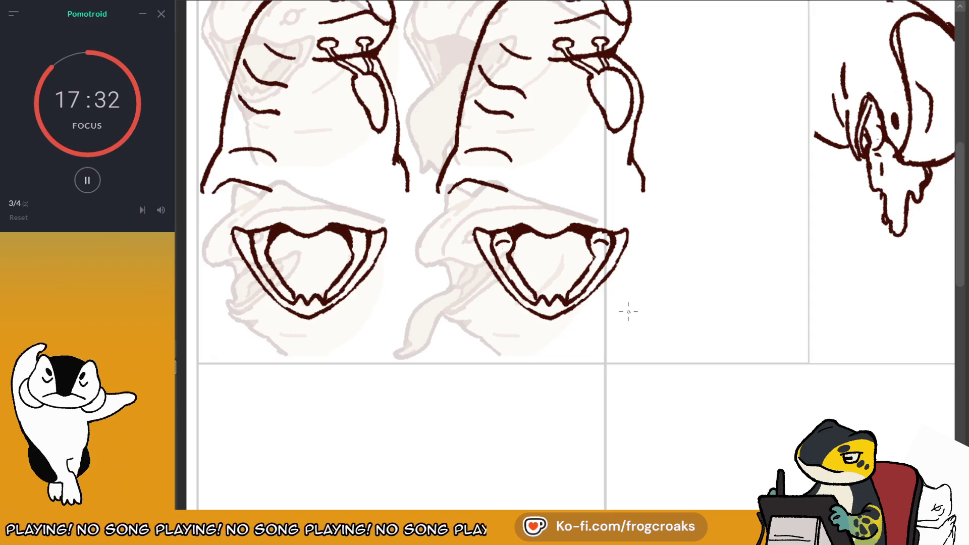
Sketch a small new creature head with a curved lower jaw in the empty middle-right panel.
{"action": "mouse_move", "coordinate": [763, 209]}
{"action": "left_mouse_down"}
{"action": "mouse_move", "coordinate": [717, 270]}
{"action": "mouse_move", "coordinate": [721, 240]}
{"action": "left_mouse_up"}
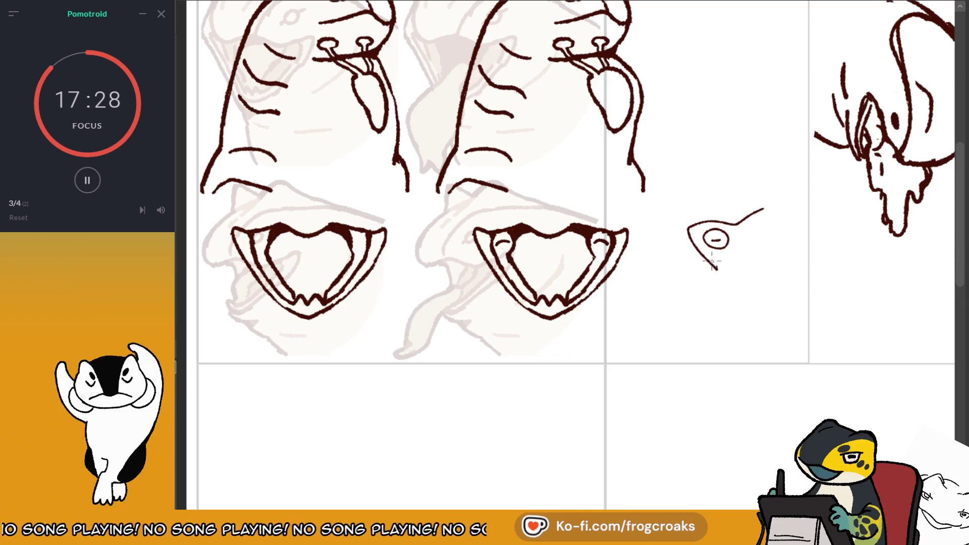
{"action": "left_click_drag", "start_coordinate": [773, 277], "coordinate": [786, 276]}
{"action": "left_click_drag", "start_coordinate": [797, 236], "coordinate": [764, 208]}
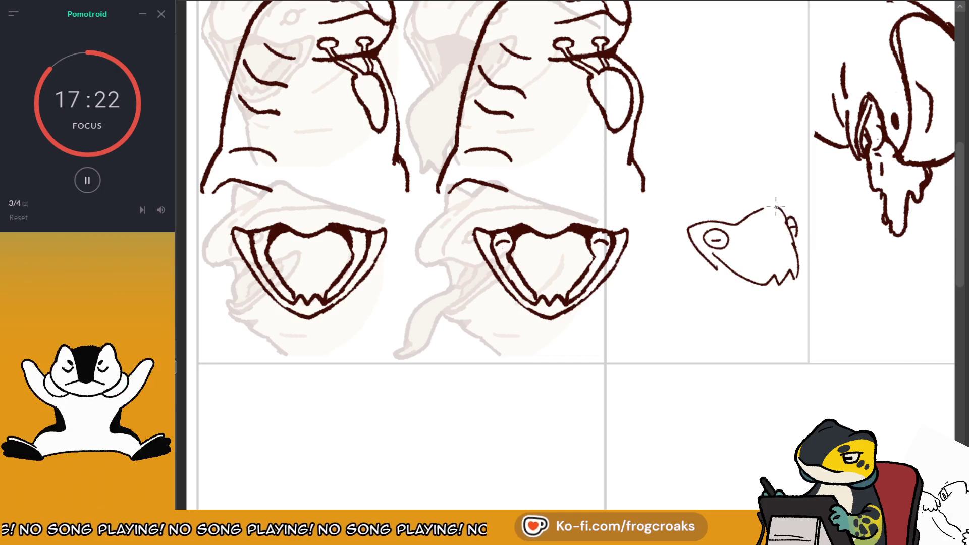
{"action": "left_click_drag", "start_coordinate": [719, 270], "coordinate": [767, 291]}
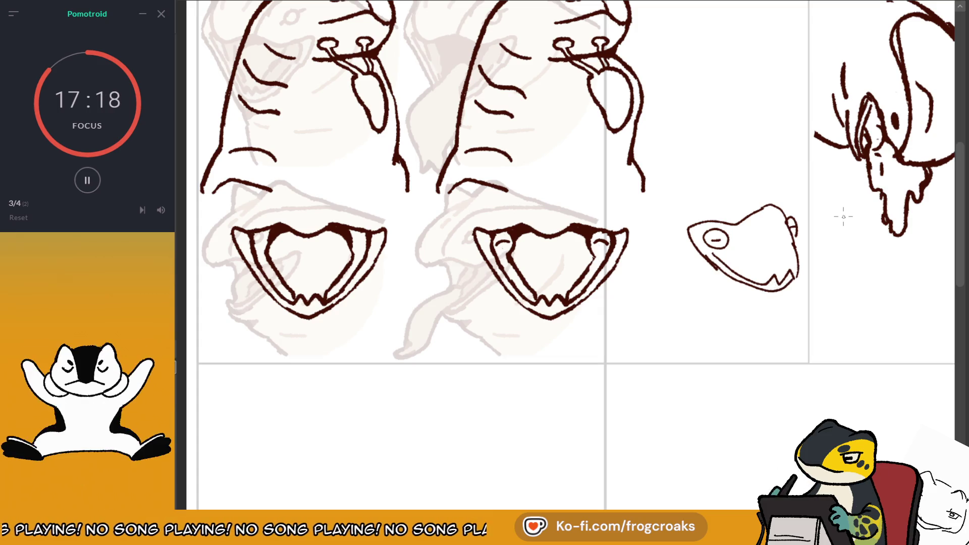
{"action": "left_click_drag", "start_coordinate": [731, 222], "coordinate": [767, 277]}
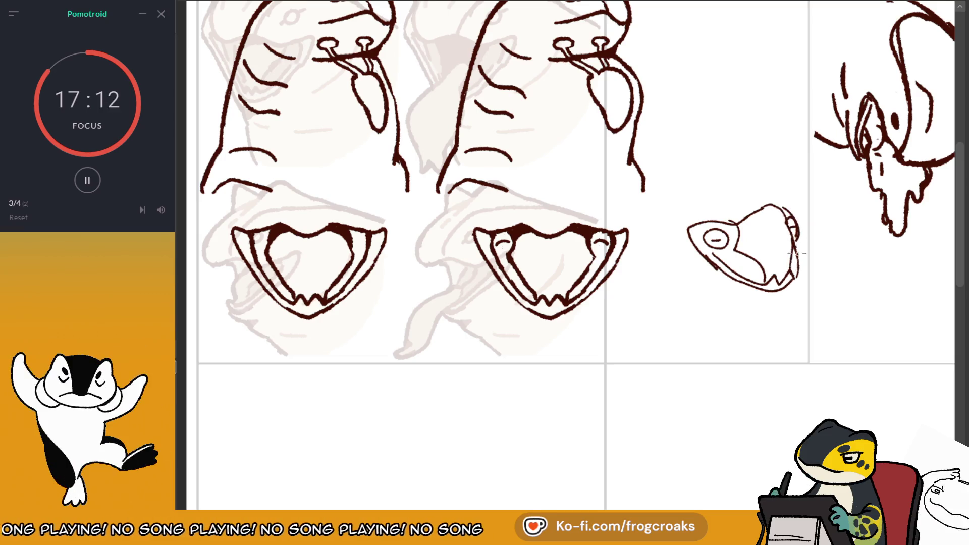
{"action": "scroll", "coordinate": [796, 254], "scroll_direction": "down", "scroll_amount": 5}
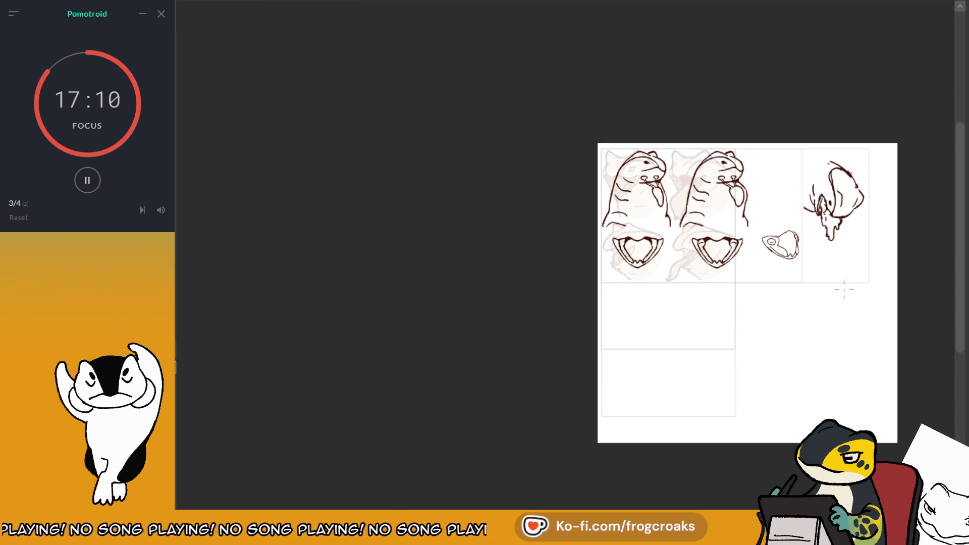
{"action": "scroll", "coordinate": [844, 290], "scroll_direction": "up", "scroll_amount": 5}
{"action": "scroll", "coordinate": [812, 218], "scroll_direction": "down", "scroll_amount": 2}
{"action": "scroll", "coordinate": [807, 165], "scroll_direction": "up", "scroll_amount": 3}
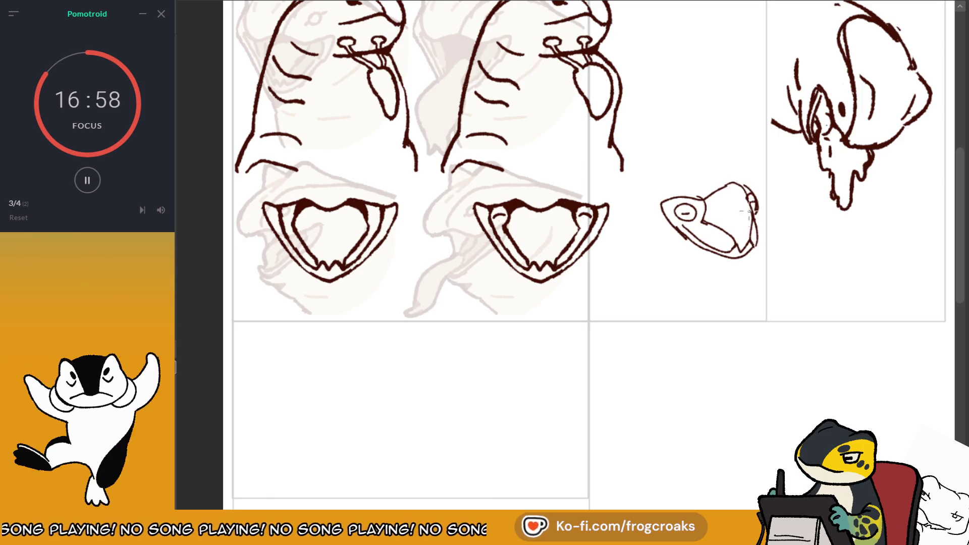
Rework the small sketch's top line and eye, then marquee-select the whole sketch.
{"action": "left_click_drag", "start_coordinate": [745, 197], "coordinate": [698, 202]}
{"action": "left_click_drag", "start_coordinate": [676, 212], "coordinate": [681, 222]}
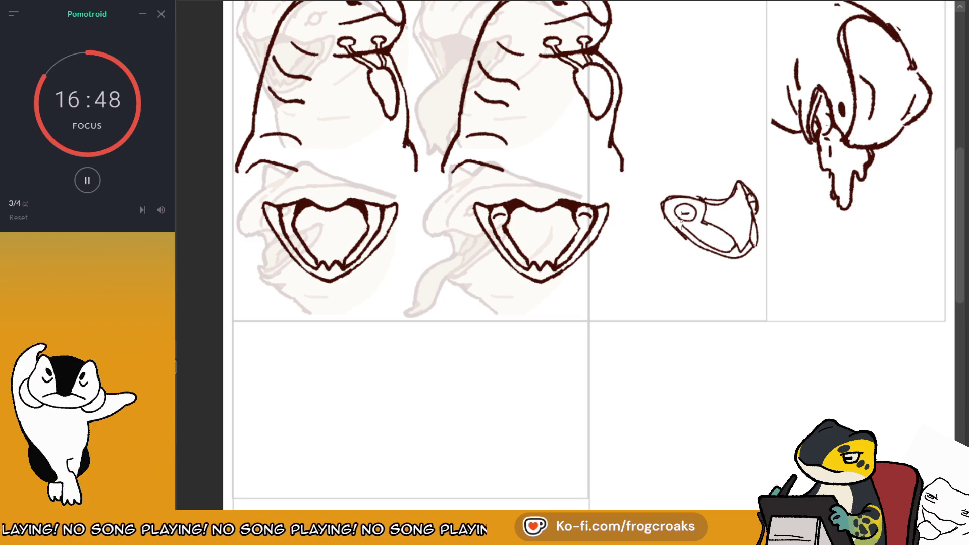
{"action": "key", "text": "Delete"}
{"action": "key", "text": "ctrl+z"}
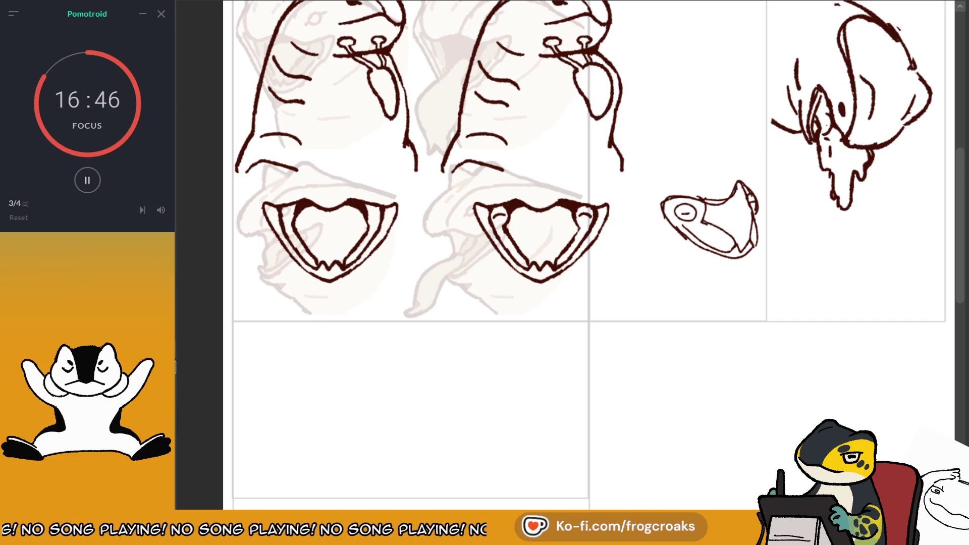
{"action": "left_click_drag", "start_coordinate": [647, 175], "coordinate": [777, 288]}
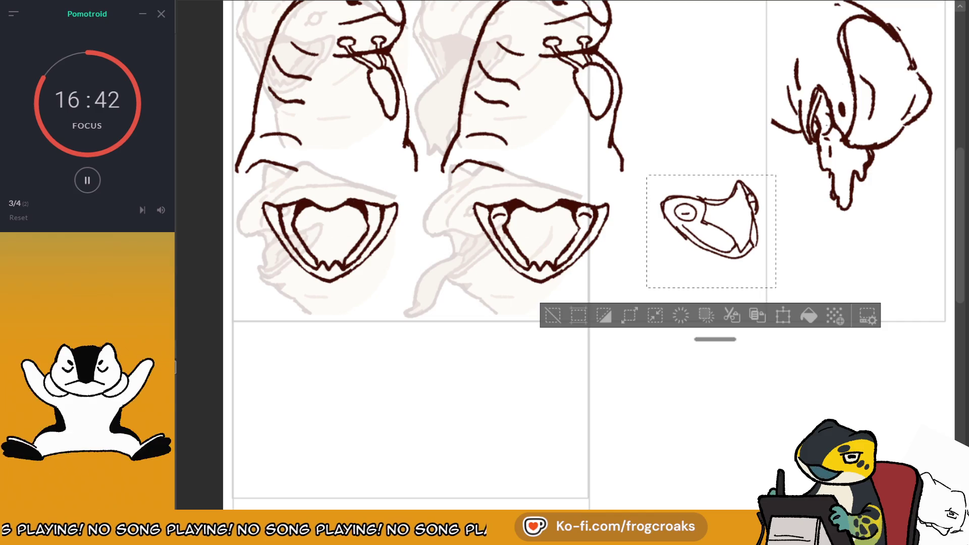
Delete the selected small sketch and remove the far-right panel's sketch.
{"action": "key", "text": "Delete"}
{"action": "left_click", "coordinate": [561, 311]}
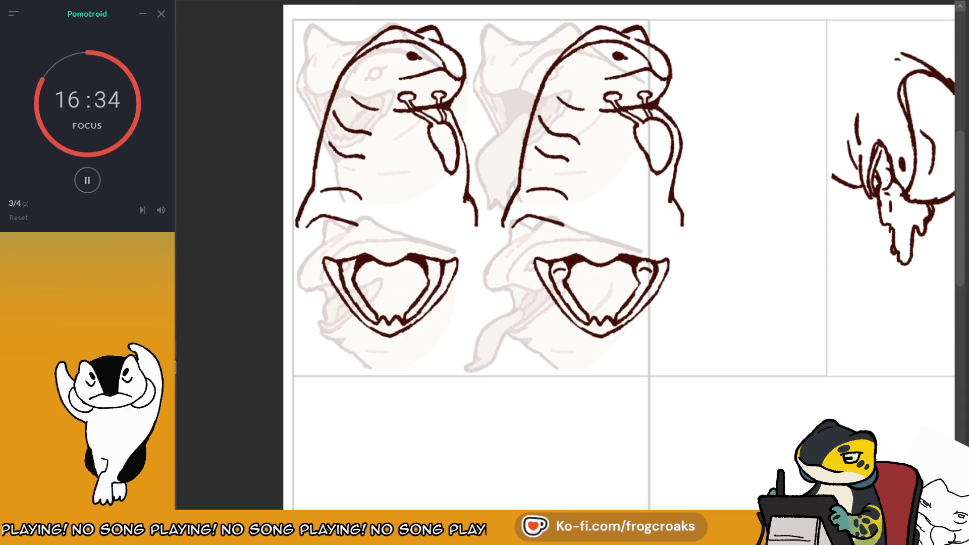
{"action": "key", "text": "ctrl+z"}
{"action": "key", "text": "ctrl+y"}
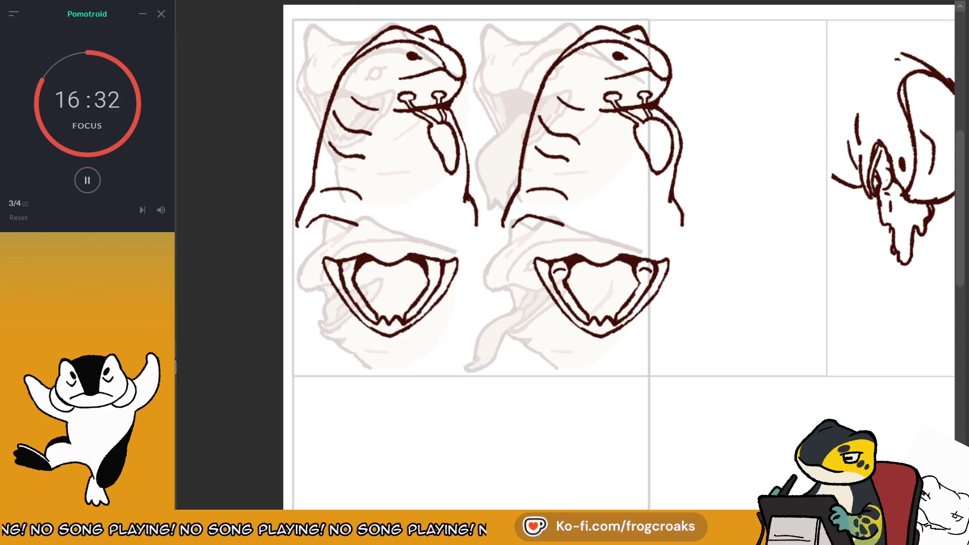
{"action": "key", "text": "ctrl+z"}
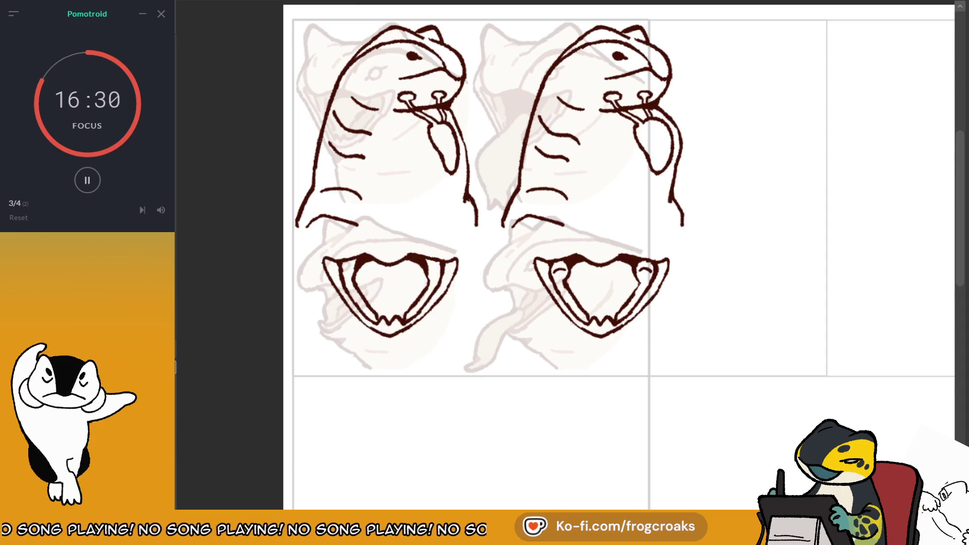
Shift both creature line drawings down and to the right.
{"action": "scroll", "coordinate": [618, 258], "scroll_direction": "up", "scroll_amount": 2}
{"action": "scroll", "coordinate": [601, 283], "scroll_direction": "right", "scroll_amount": 2}
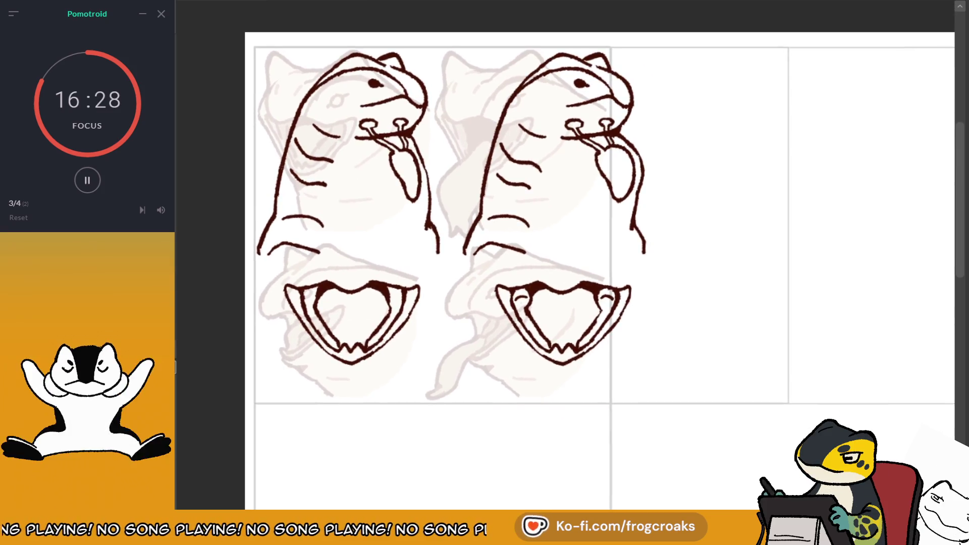
{"action": "scroll", "coordinate": [600, 282], "scroll_direction": "down", "scroll_amount": 2}
{"action": "scroll", "coordinate": [590, 260], "scroll_direction": "right", "scroll_amount": 1}
{"action": "scroll", "coordinate": [590, 260], "scroll_direction": "up", "scroll_amount": 1}
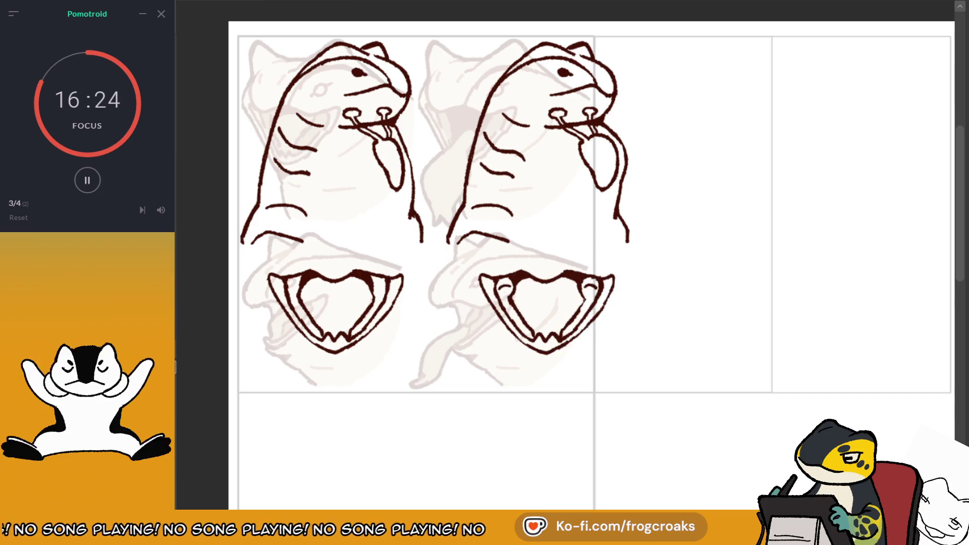
{"action": "left_click_drag", "start_coordinate": [585, 324], "coordinate": [589, 322]}
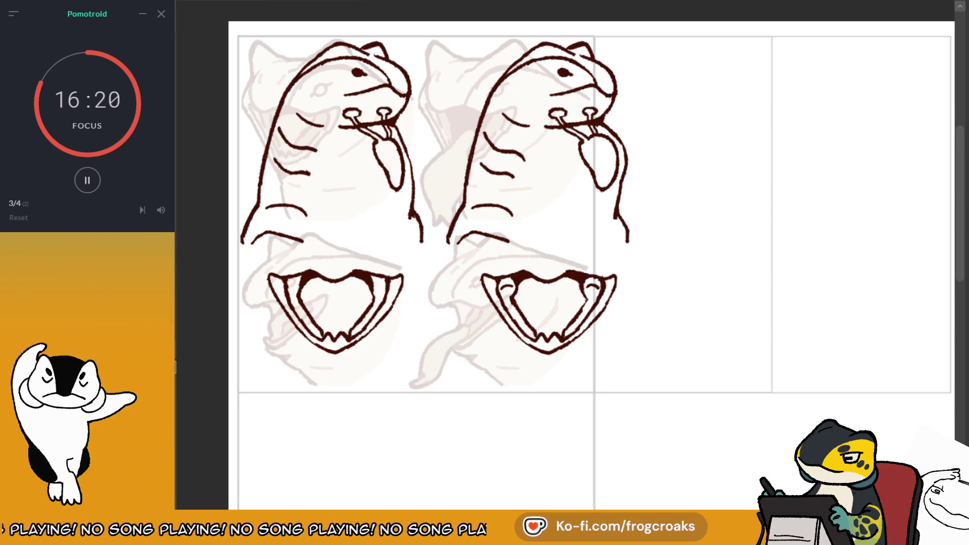
{"action": "mouse_move", "coordinate": [583, 286]}
{"action": "left_mouse_down"}
{"action": "mouse_move", "coordinate": [591, 309]}
{"action": "mouse_move", "coordinate": [635, 279]}
{"action": "left_mouse_up"}
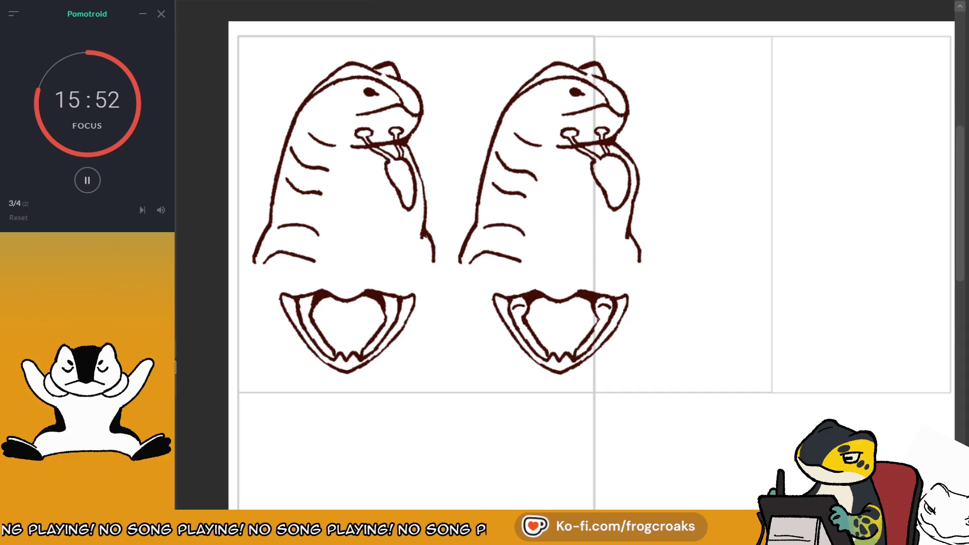
Draw a pale curve closing the base of the left creature's body.
{"action": "scroll", "coordinate": [503, 242], "scroll_direction": "up", "scroll_amount": 1}
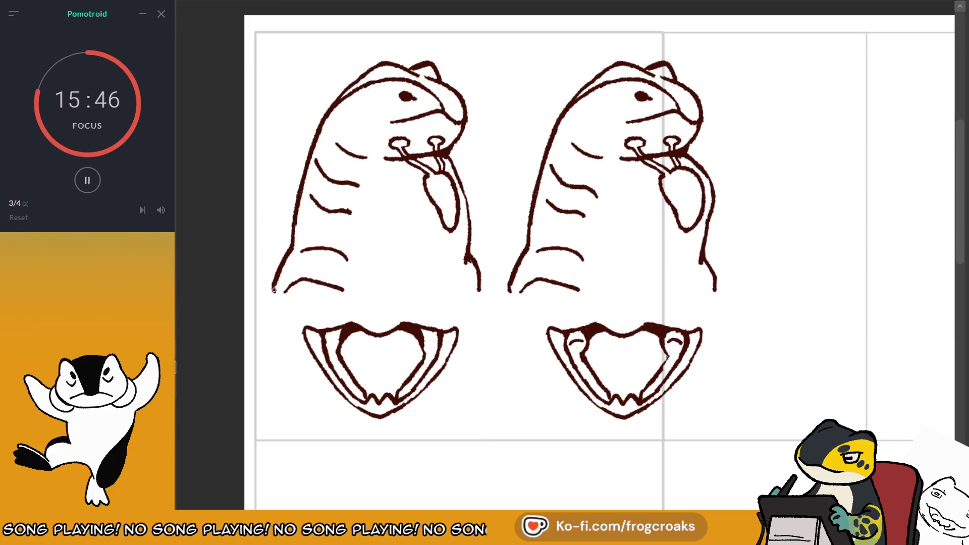
{"action": "mouse_move", "coordinate": [276, 294]}
{"action": "left_mouse_down"}
{"action": "mouse_move", "coordinate": [431, 306]}
{"action": "mouse_move", "coordinate": [476, 296]}
{"action": "mouse_move", "coordinate": [273, 290]}
{"action": "left_mouse_up"}
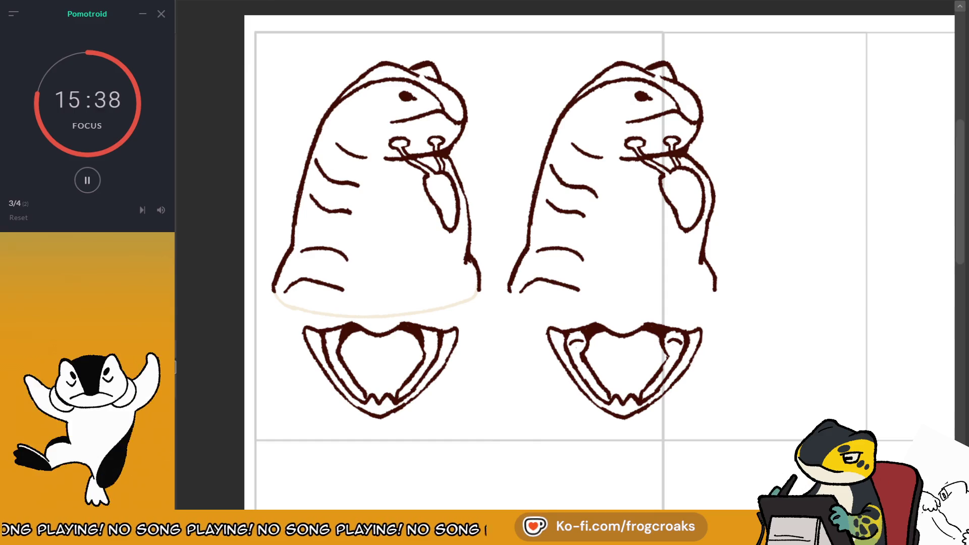
Place a copy of the pale base curve under the second creature and hide the panel borders.
{"action": "left_click_drag", "start_coordinate": [477, 307], "coordinate": [699, 298]}
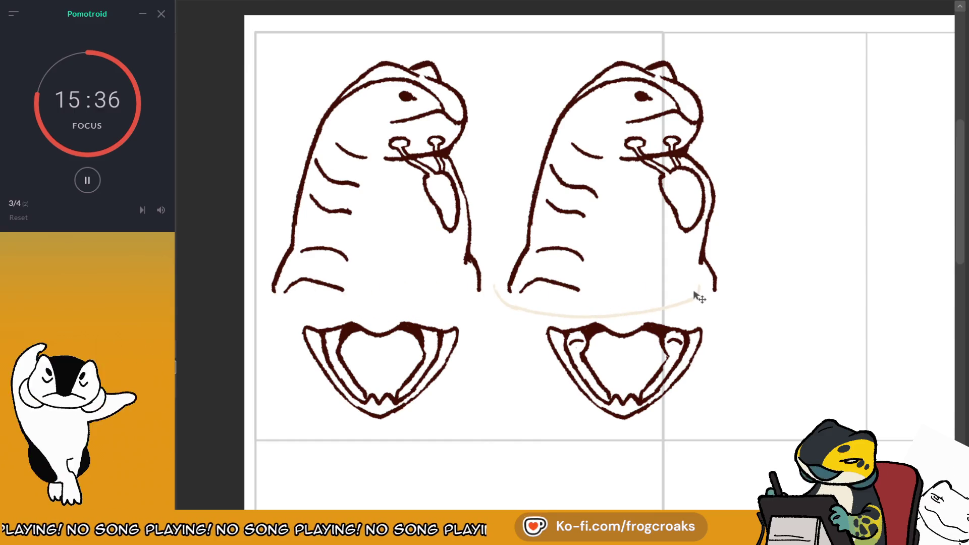
{"action": "key", "text": "ctrl+z"}
{"action": "left_click_drag", "start_coordinate": [417, 309], "coordinate": [651, 272]}
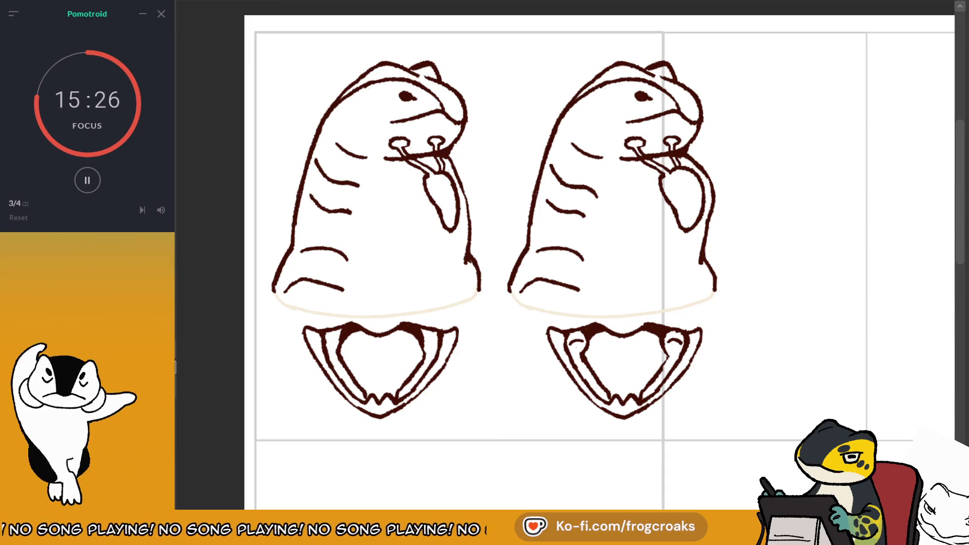
{"action": "key", "text": "ctrl+apostrophe"}
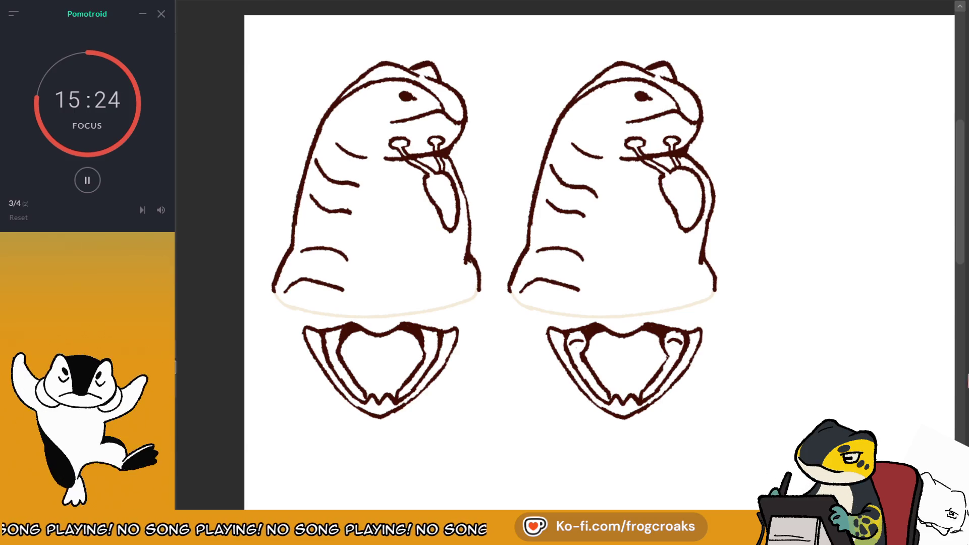
{"action": "left_click", "coordinate": [732, 334]}
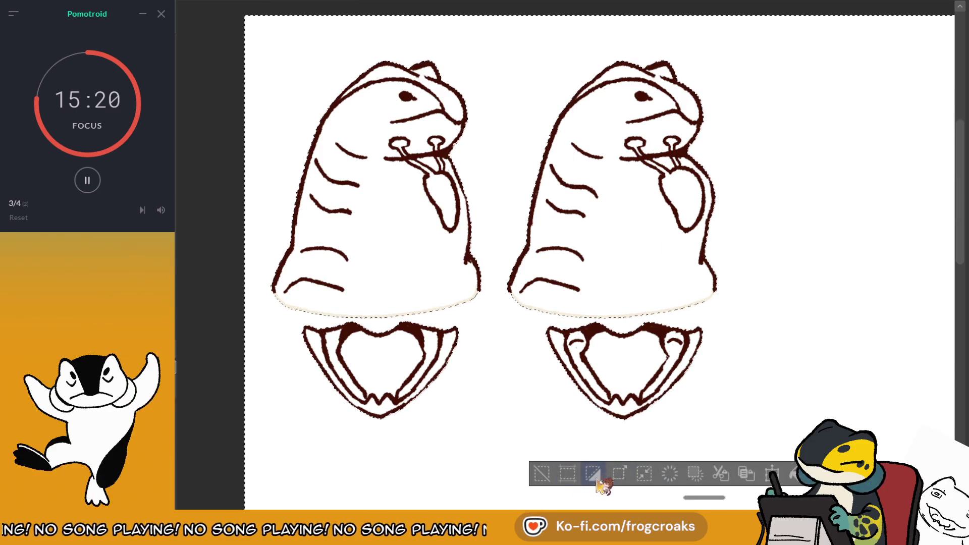
Fill the selected body and jaw areas of both creatures with cream, then deselect.
{"action": "left_click", "coordinate": [606, 449]}
{"action": "left_click", "coordinate": [335, 448]}
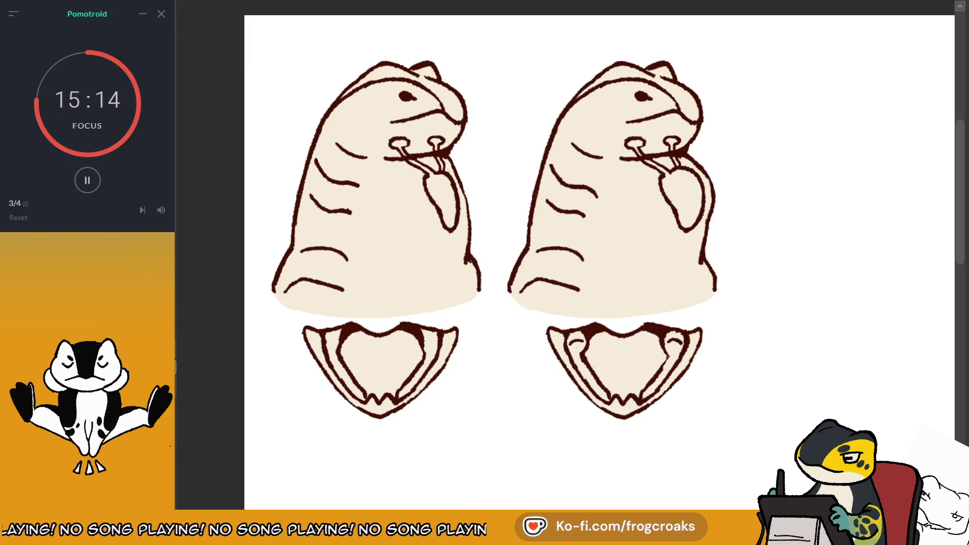
{"action": "scroll", "coordinate": [538, 58], "scroll_direction": "up", "scroll_amount": 1}
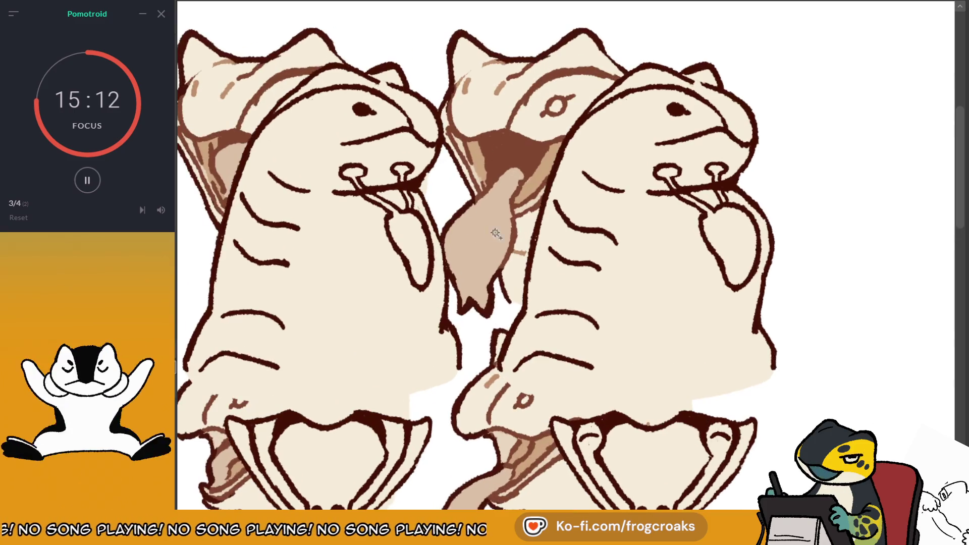
{"action": "scroll", "coordinate": [361, 171], "scroll_direction": "up", "scroll_amount": 2}
{"action": "scroll", "coordinate": [361, 171], "scroll_direction": "up", "scroll_amount": 1}
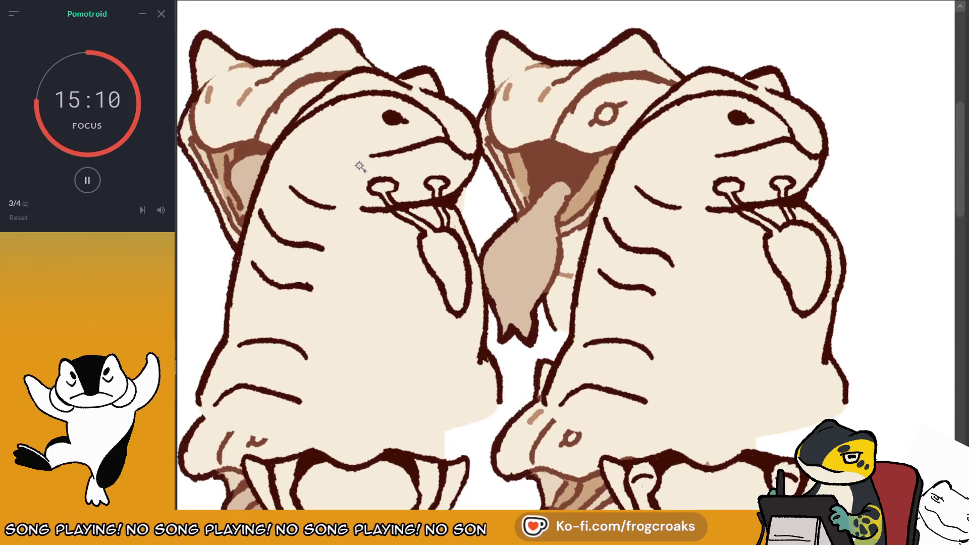
Compare against the shaded reference drawing, keeping the cream fill and hiding the reference.
{"action": "left_click", "coordinate": [226, 163], "text": "alt"}
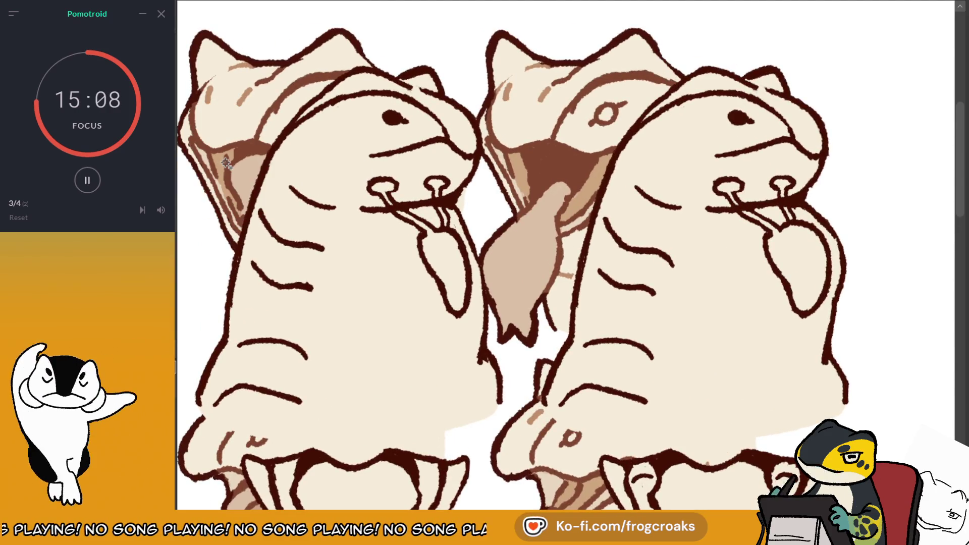
{"action": "key", "text": "ctrl+z"}
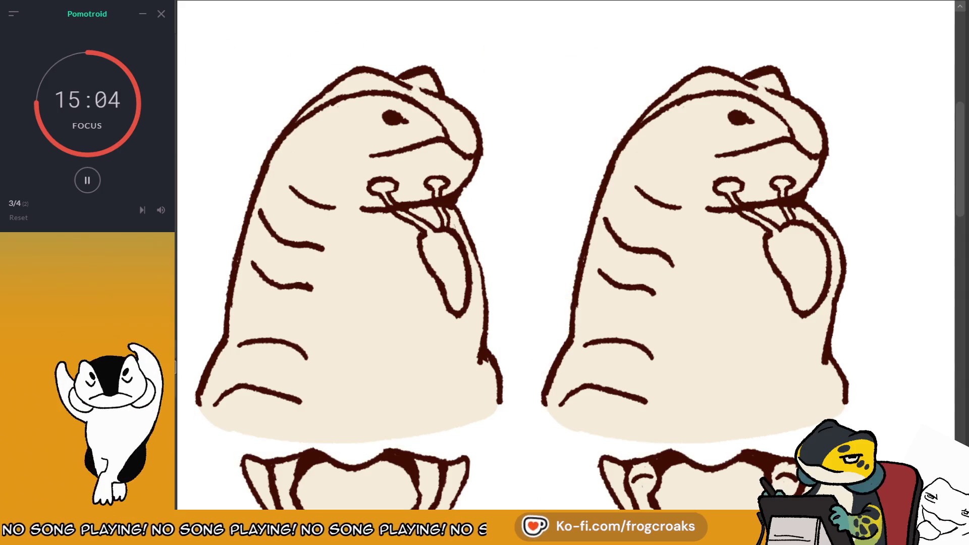
{"action": "key", "text": "ctrl+z"}
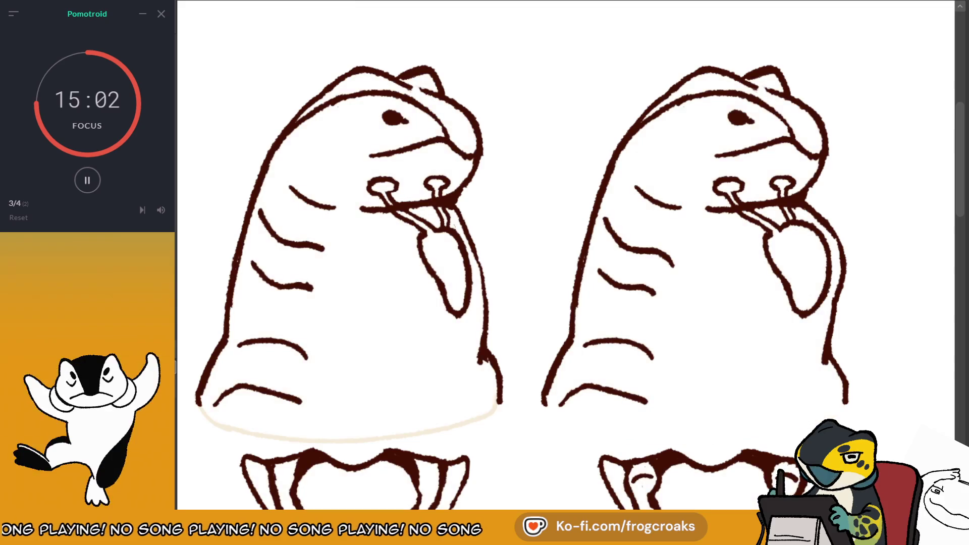
{"action": "key", "text": "ctrl+y"}
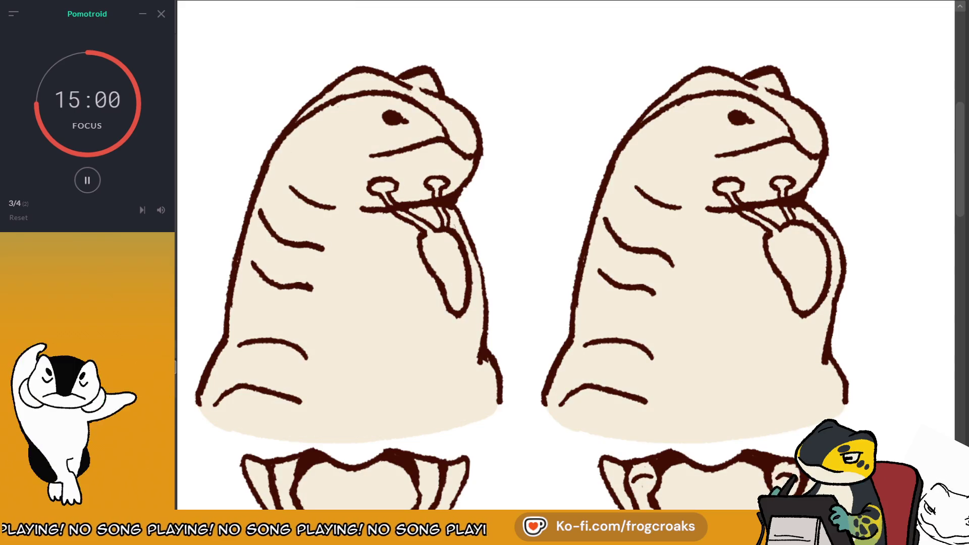
{"action": "scroll", "coordinate": [884, 226], "scroll_direction": "down", "scroll_amount": 3}
{"action": "scroll", "coordinate": [884, 227], "scroll_direction": "down", "scroll_amount": 2}
{"action": "scroll", "coordinate": [884, 227], "scroll_direction": "up", "scroll_amount": 1}
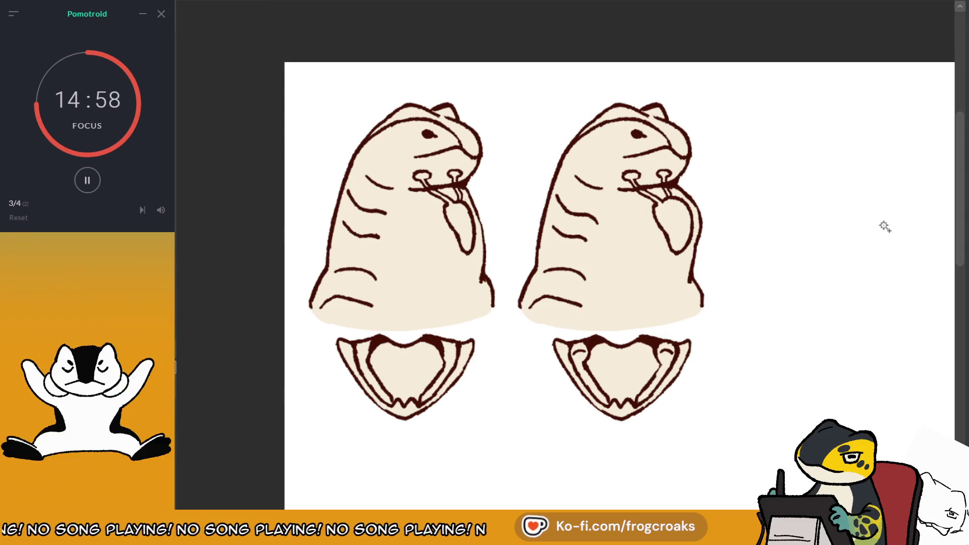
{"action": "scroll", "coordinate": [506, 381], "scroll_direction": "up", "scroll_amount": 1}
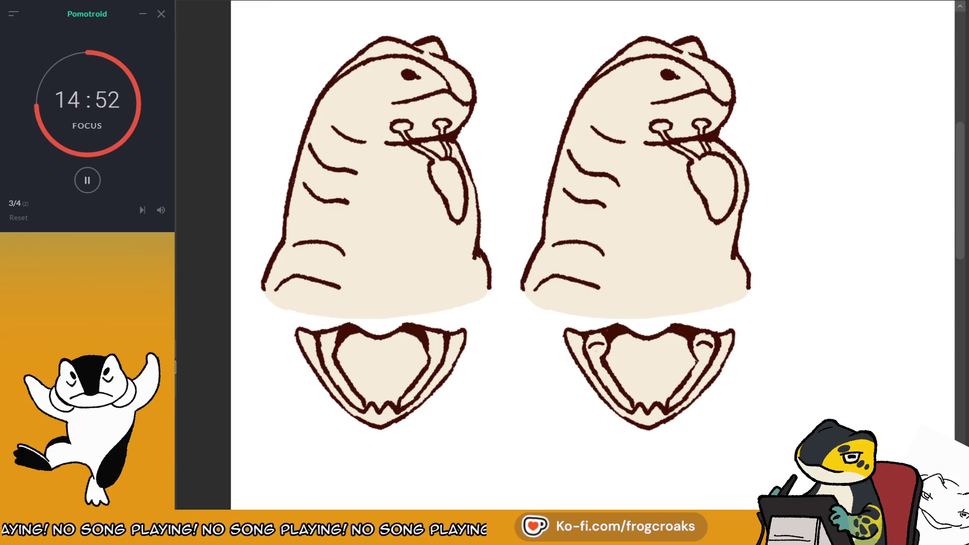
{"action": "key", "text": "ctrl+z"}
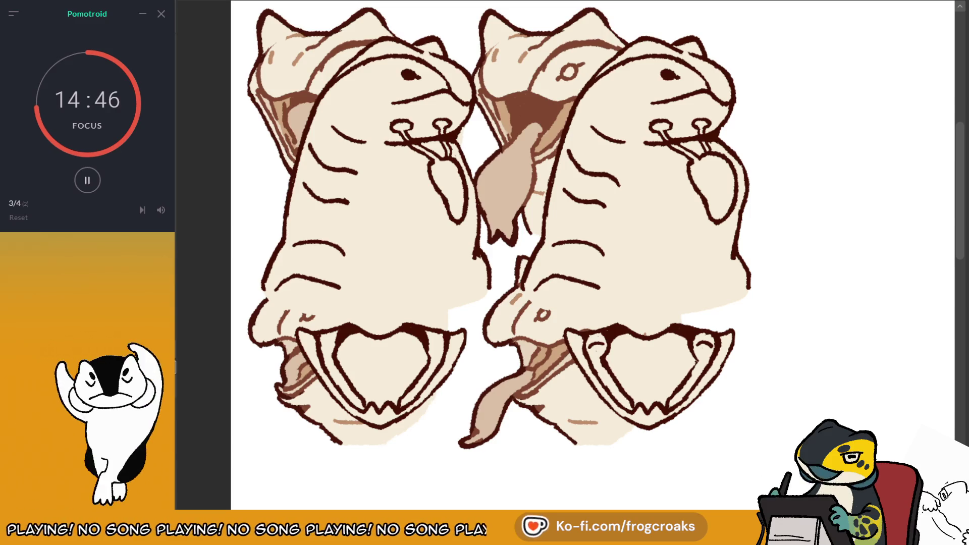
{"action": "key", "text": "ctrl+y"}
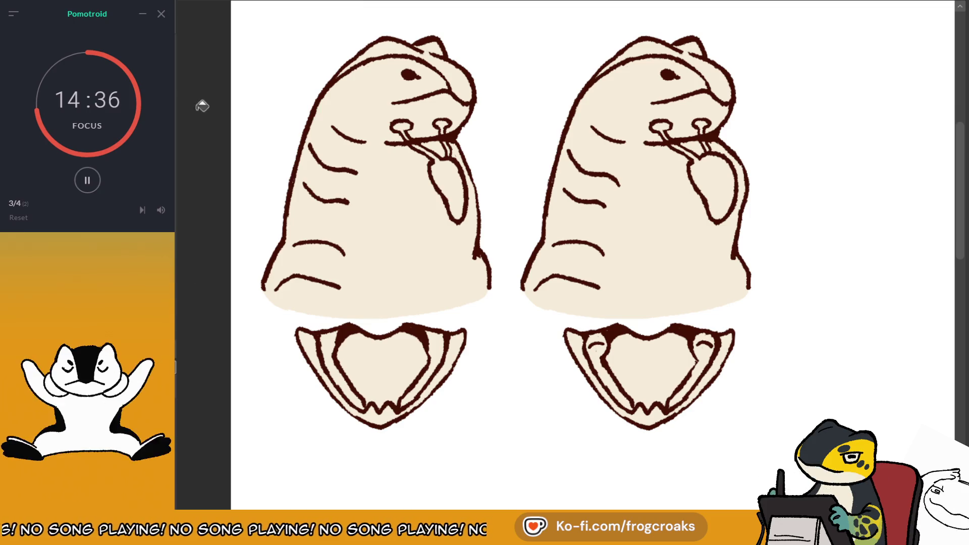
Fill both jaws' inner mouths and outer bands with brown.
{"action": "left_click", "coordinate": [384, 363]}
{"action": "left_click", "coordinate": [662, 357]}
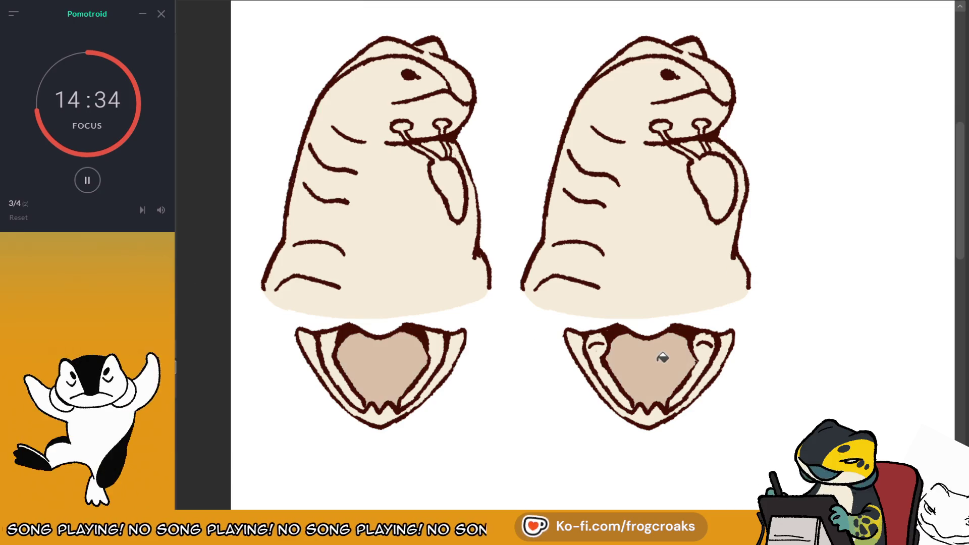
{"action": "left_click", "coordinate": [673, 417]}
{"action": "left_click", "coordinate": [386, 418]}
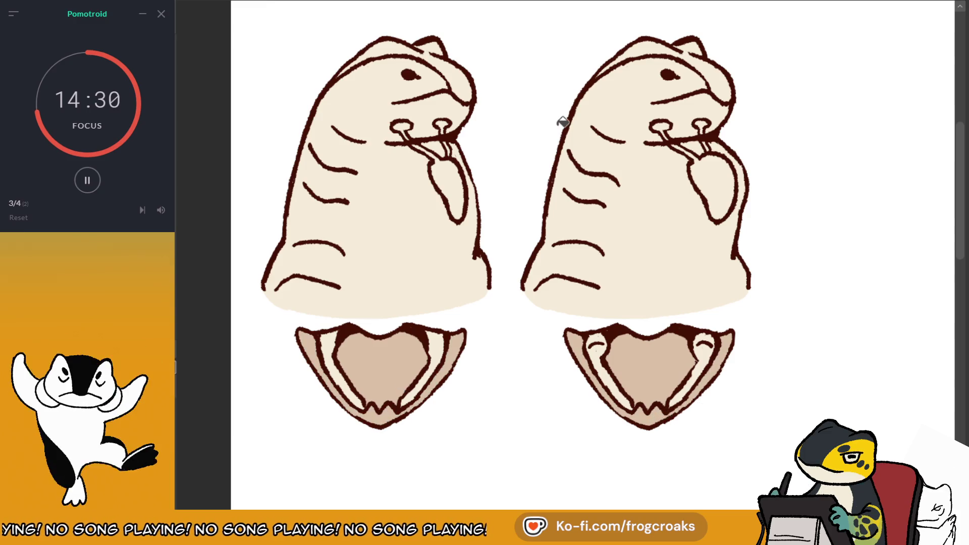
{"action": "scroll", "coordinate": [563, 121], "scroll_direction": "up", "scroll_amount": 1}
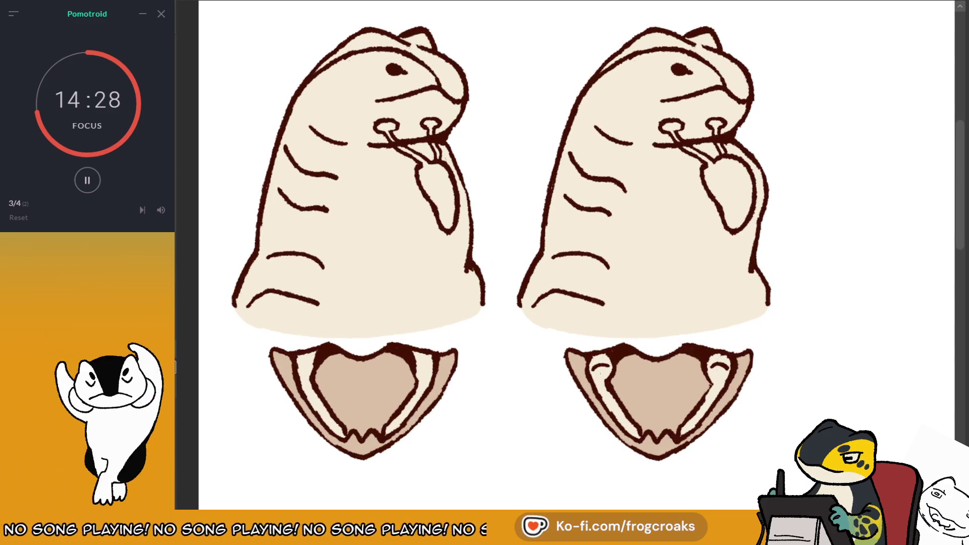
Fill the four inner jaw bands of both creatures with darker brown.
{"action": "left_click", "coordinate": [316, 378]}
{"action": "left_click", "coordinate": [414, 376]}
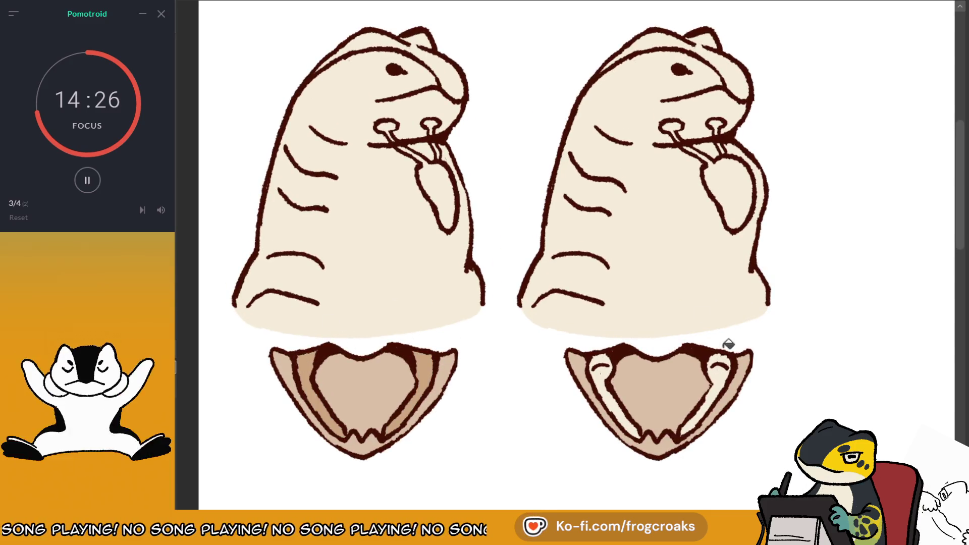
{"action": "left_click", "coordinate": [608, 382]}
{"action": "left_click", "coordinate": [729, 373]}
{"action": "scroll", "coordinate": [730, 365], "scroll_direction": "down", "scroll_amount": 3}
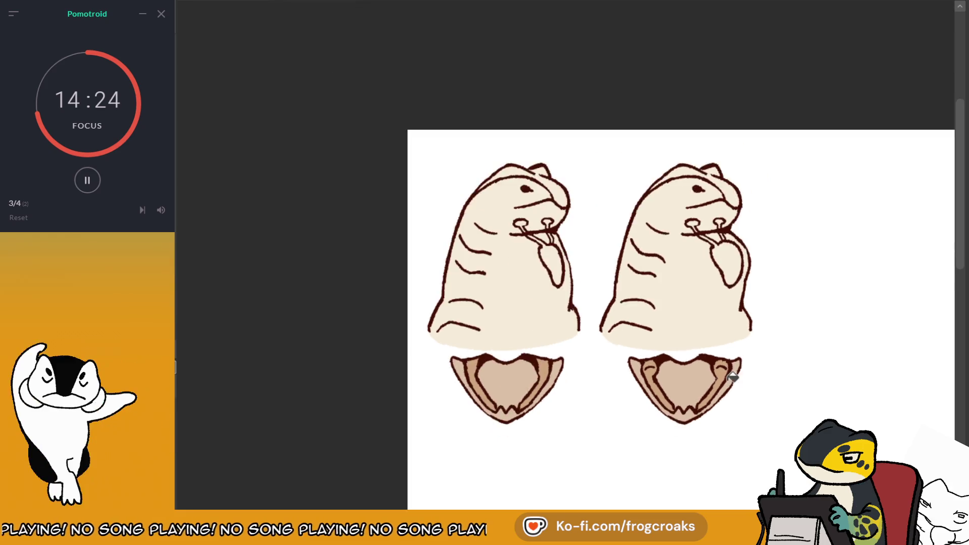
{"action": "scroll", "coordinate": [707, 327], "scroll_direction": "down", "scroll_amount": 1}
{"action": "scroll", "coordinate": [704, 288], "scroll_direction": "down", "scroll_amount": 2}
{"action": "scroll", "coordinate": [704, 288], "scroll_direction": "up", "scroll_amount": 2}
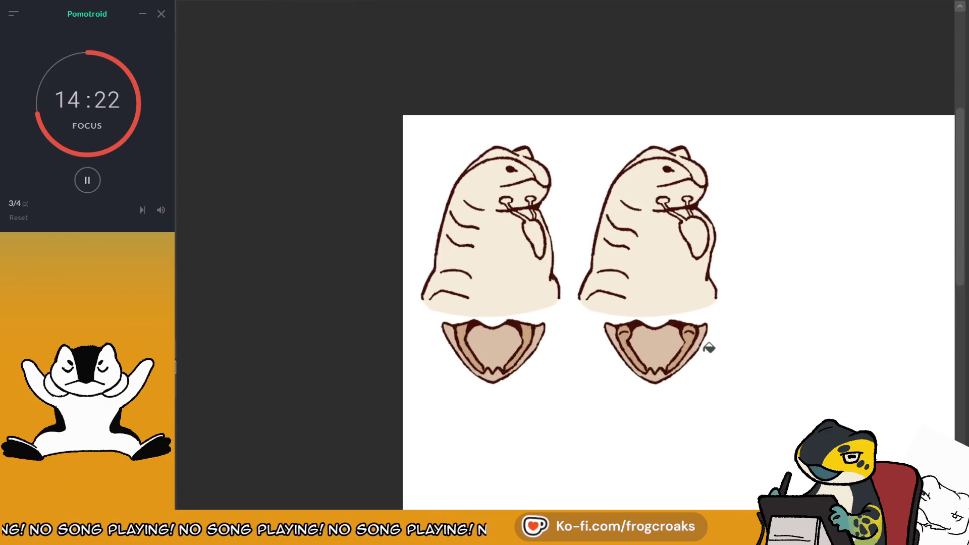
{"action": "scroll", "coordinate": [707, 342], "scroll_direction": "up", "scroll_amount": 1}
{"action": "scroll", "coordinate": [658, 325], "scroll_direction": "up", "scroll_amount": 1}
{"action": "scroll", "coordinate": [662, 218], "scroll_direction": "up", "scroll_amount": 1}
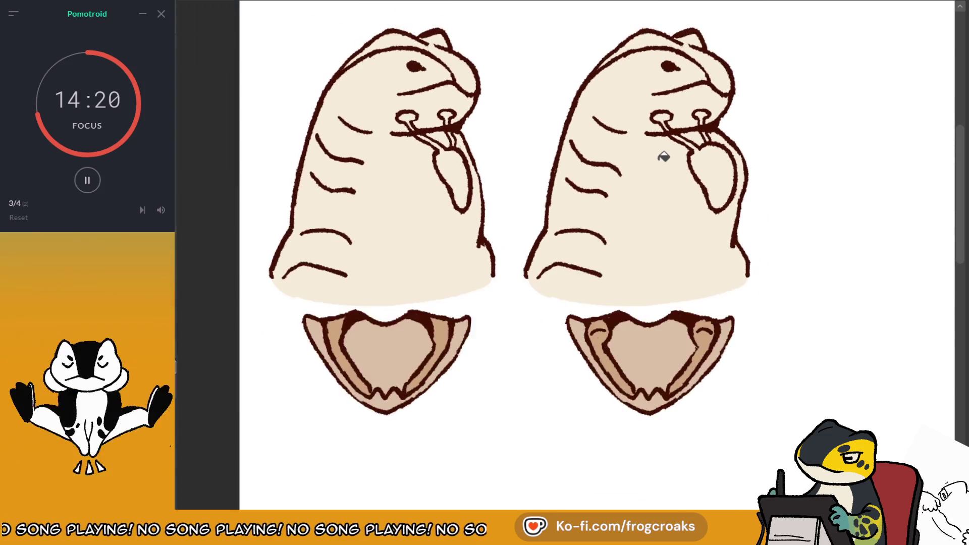
{"action": "scroll", "coordinate": [660, 155], "scroll_direction": "up", "scroll_amount": 1}
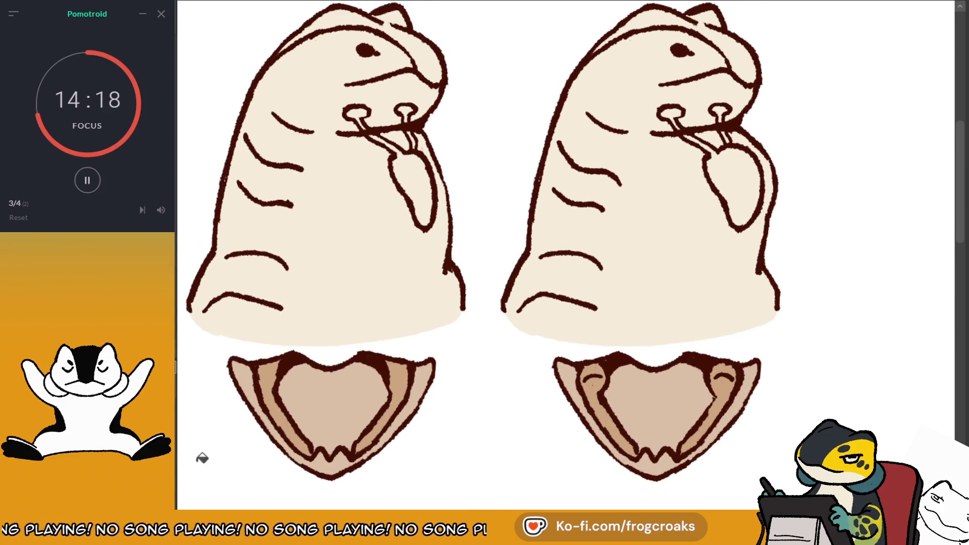
Fill both creatures' tongues light brown and recolour the left creature's body stripes brown.
{"action": "left_click", "coordinate": [426, 172]}
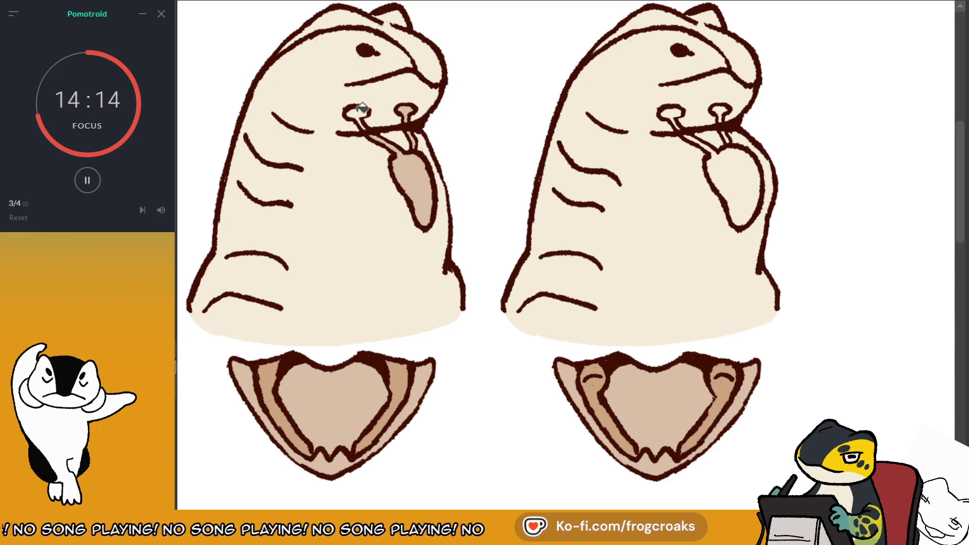
{"action": "left_click", "coordinate": [688, 130]}
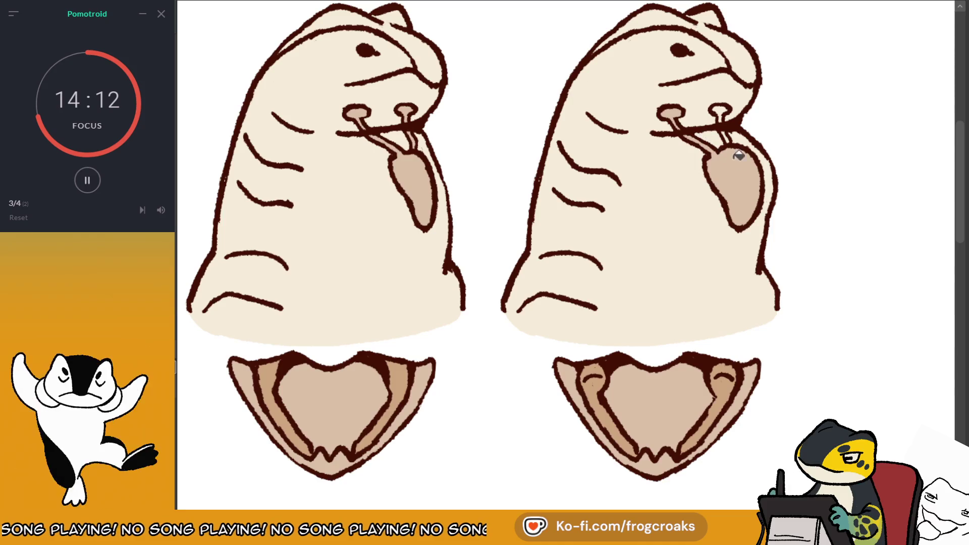
{"action": "scroll", "coordinate": [724, 110], "scroll_direction": "down", "scroll_amount": 3}
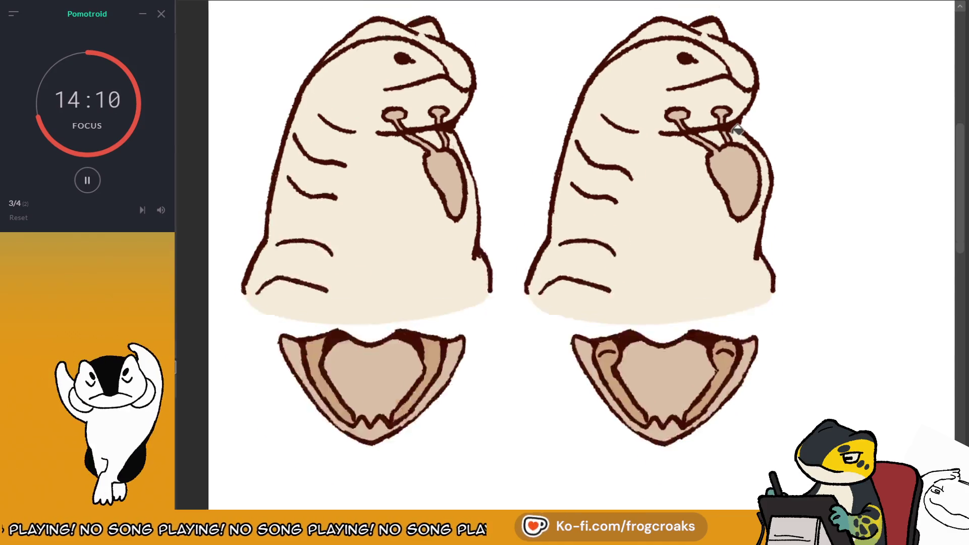
{"action": "scroll", "coordinate": [716, 81], "scroll_direction": "down", "scroll_amount": 3}
{"action": "scroll", "coordinate": [714, 75], "scroll_direction": "up", "scroll_amount": 3}
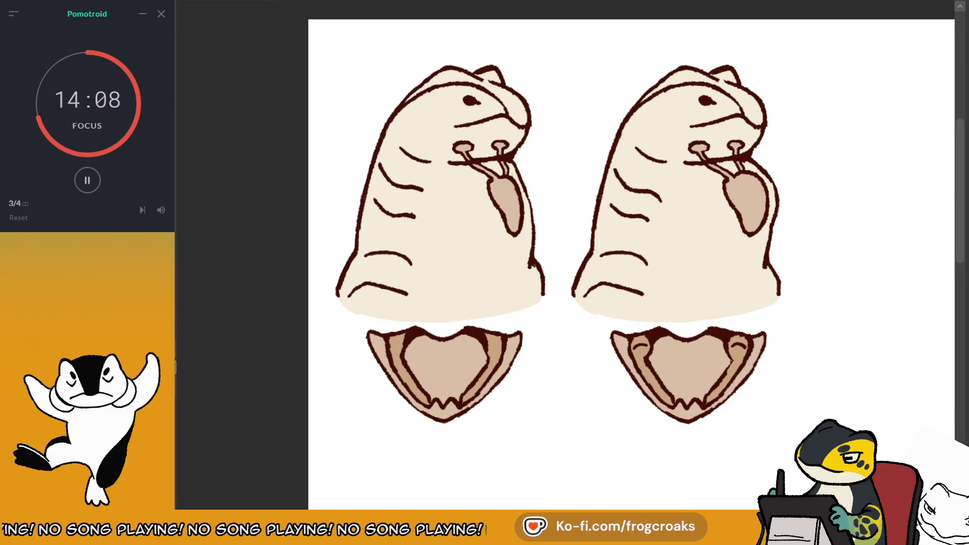
{"action": "scroll", "coordinate": [552, 205], "scroll_direction": "up", "scroll_amount": 2}
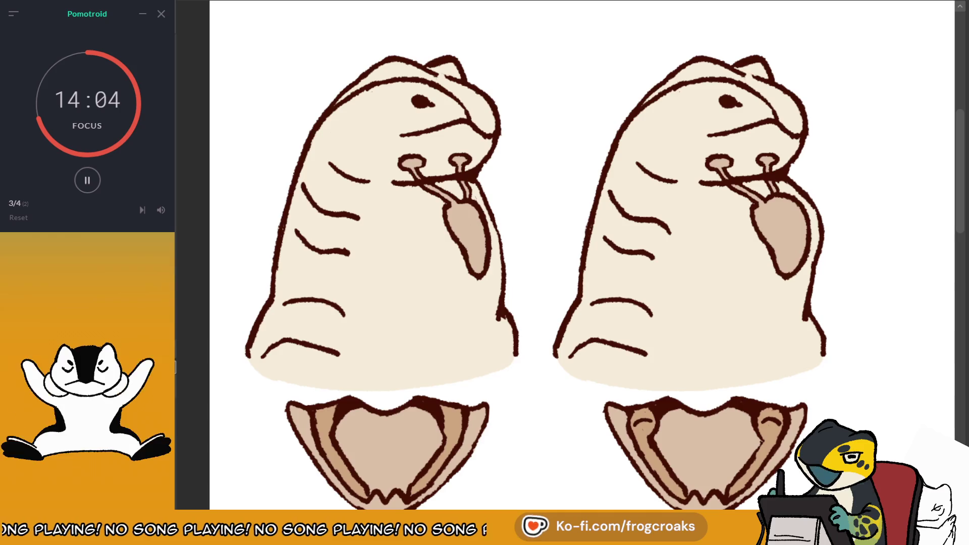
{"action": "left_click_drag", "start_coordinate": [262, 354], "coordinate": [338, 354]}
{"action": "left_click_drag", "start_coordinate": [285, 303], "coordinate": [343, 313]}
Repaint the left creature's body stripes, nostril stems, tongue, mouth and eye lines in softer brown.
{"action": "left_click_drag", "start_coordinate": [303, 186], "coordinate": [358, 217]}
{"action": "left_click_drag", "start_coordinate": [331, 164], "coordinate": [368, 181]}
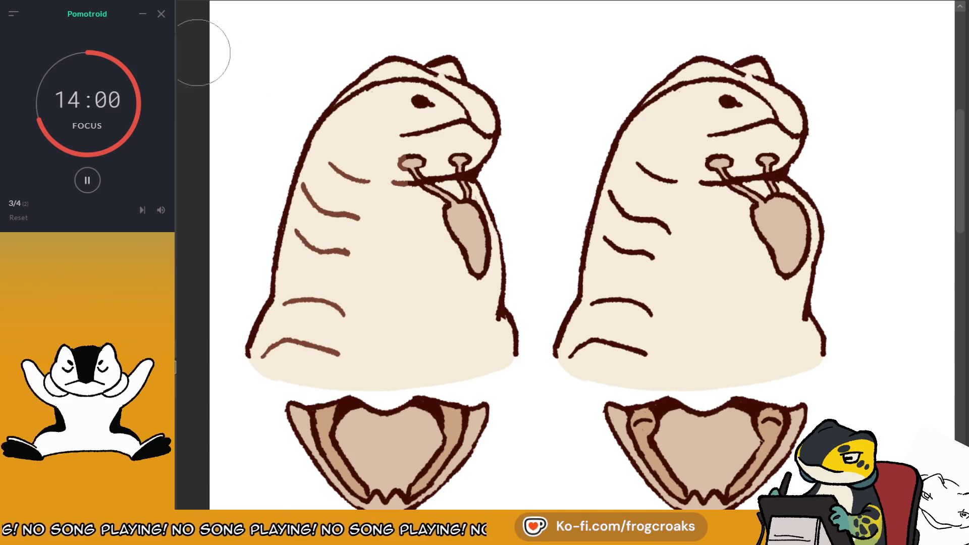
{"action": "left_click_drag", "start_coordinate": [410, 160], "coordinate": [475, 217]}
{"action": "left_click_drag", "start_coordinate": [480, 154], "coordinate": [464, 192]}
{"action": "mouse_move", "coordinate": [484, 136]}
{"action": "left_mouse_down"}
{"action": "mouse_move", "coordinate": [454, 144]}
{"action": "mouse_move", "coordinate": [429, 197]}
{"action": "mouse_move", "coordinate": [475, 262]}
{"action": "mouse_move", "coordinate": [478, 222]}
{"action": "left_mouse_up"}
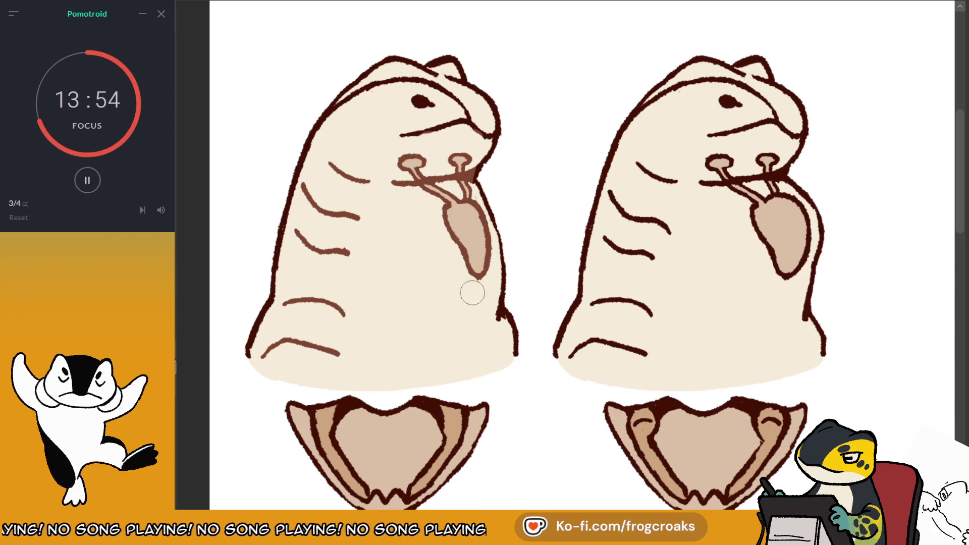
{"action": "mouse_move", "coordinate": [401, 135]}
{"action": "left_mouse_down"}
{"action": "mouse_move", "coordinate": [442, 119]}
{"action": "mouse_move", "coordinate": [430, 104]}
{"action": "left_mouse_up"}
{"action": "left_click_drag", "start_coordinate": [454, 71], "coordinate": [328, 115]}
Lighten the right creature's head line, eye, nostril surroundings and mouth line.
{"action": "left_click_drag", "start_coordinate": [701, 80], "coordinate": [647, 118]}
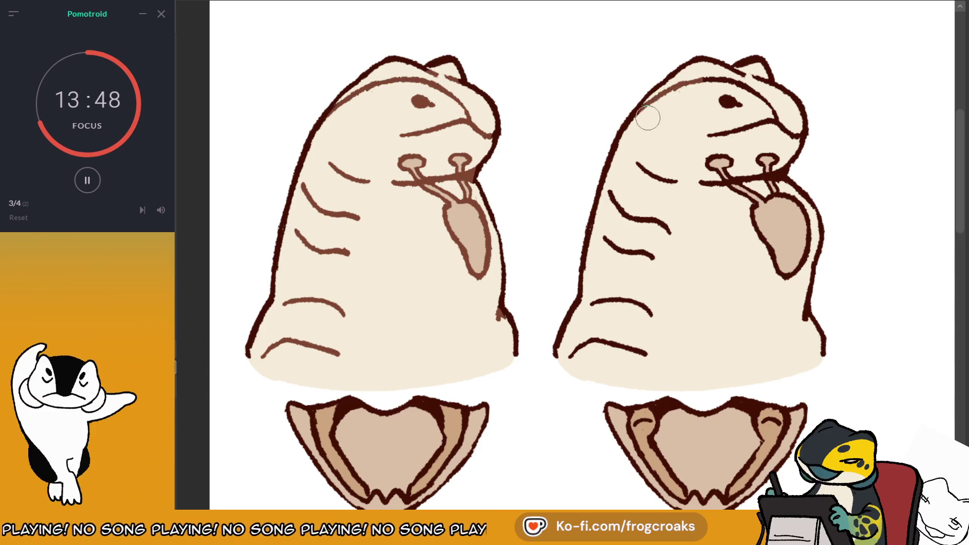
{"action": "mouse_move", "coordinate": [759, 73]}
{"action": "left_mouse_down"}
{"action": "mouse_move", "coordinate": [707, 82]}
{"action": "mouse_move", "coordinate": [769, 136]}
{"action": "left_mouse_up"}
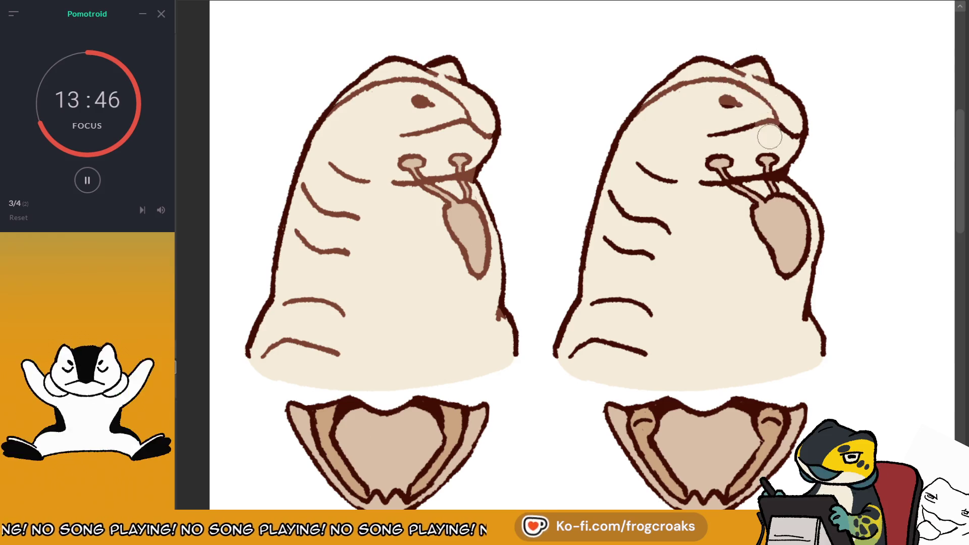
{"action": "left_click_drag", "start_coordinate": [722, 162], "coordinate": [772, 176]}
{"action": "left_click_drag", "start_coordinate": [785, 126], "coordinate": [742, 122]}
Pan over the drawings, try and undo a left jaw-edge stroke, then switch to the next document.
{"action": "scroll", "coordinate": [541, 79], "scroll_direction": "down", "scroll_amount": 2}
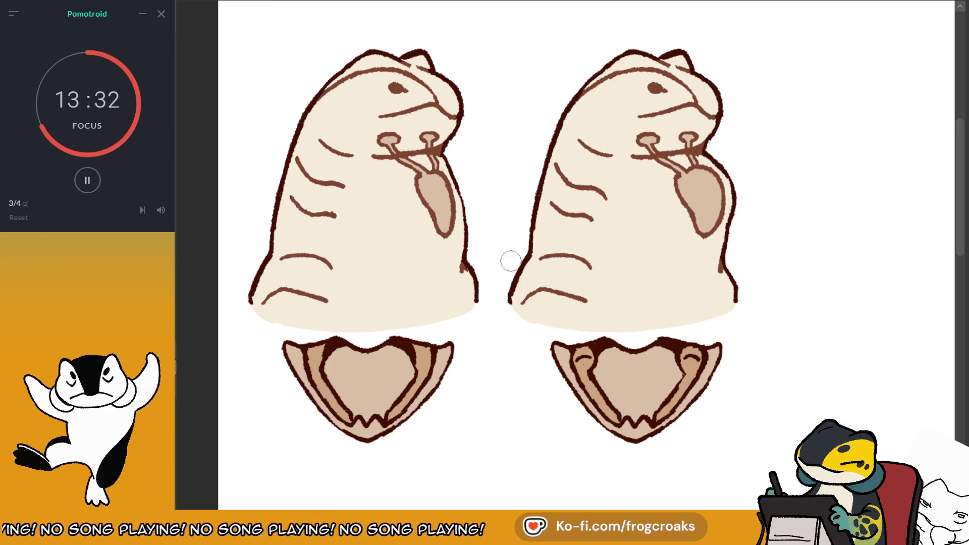
{"action": "left_click_drag", "start_coordinate": [851, 111], "coordinate": [837, 84]}
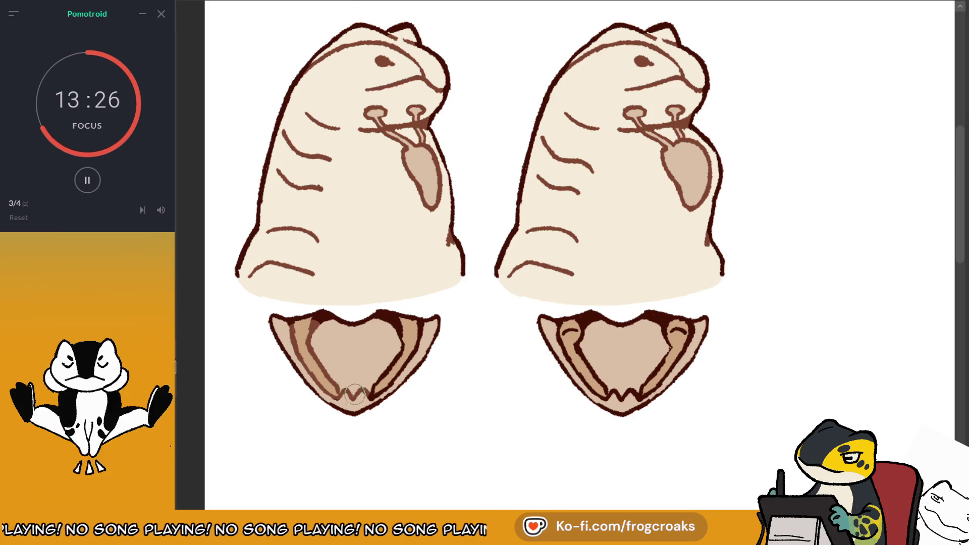
{"action": "mouse_move", "coordinate": [374, 376]}
{"action": "left_mouse_down"}
{"action": "mouse_move", "coordinate": [411, 340]}
{"action": "mouse_move", "coordinate": [417, 309]}
{"action": "left_mouse_up"}
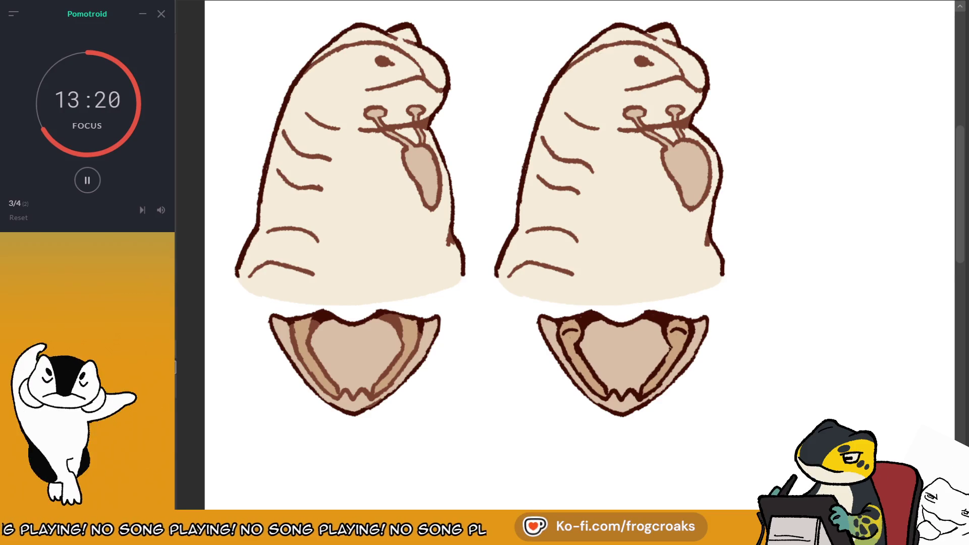
{"action": "key", "text": "ctrl+z"}
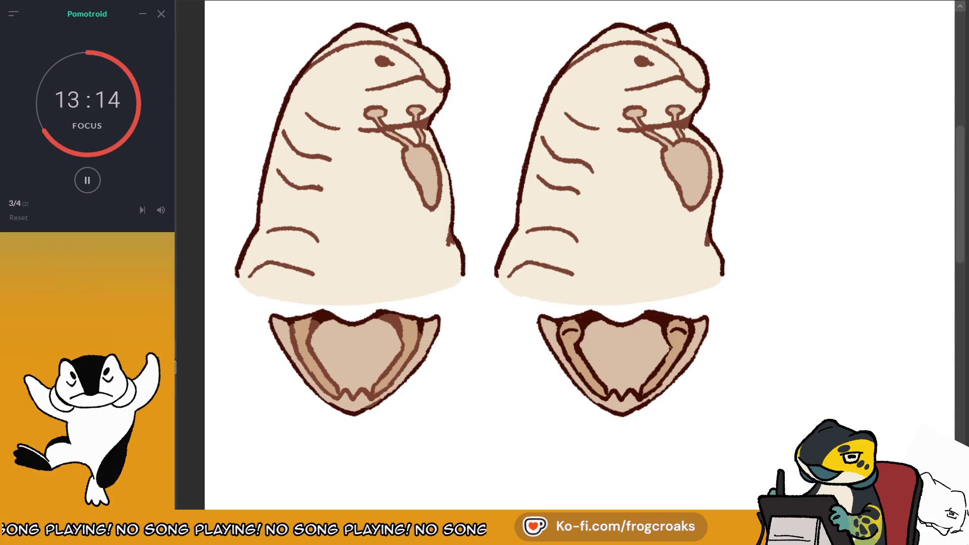
{"action": "scroll", "coordinate": [766, 37], "scroll_direction": "down", "scroll_amount": 3}
{"action": "scroll", "coordinate": [781, 119], "scroll_direction": "up", "scroll_amount": 2}
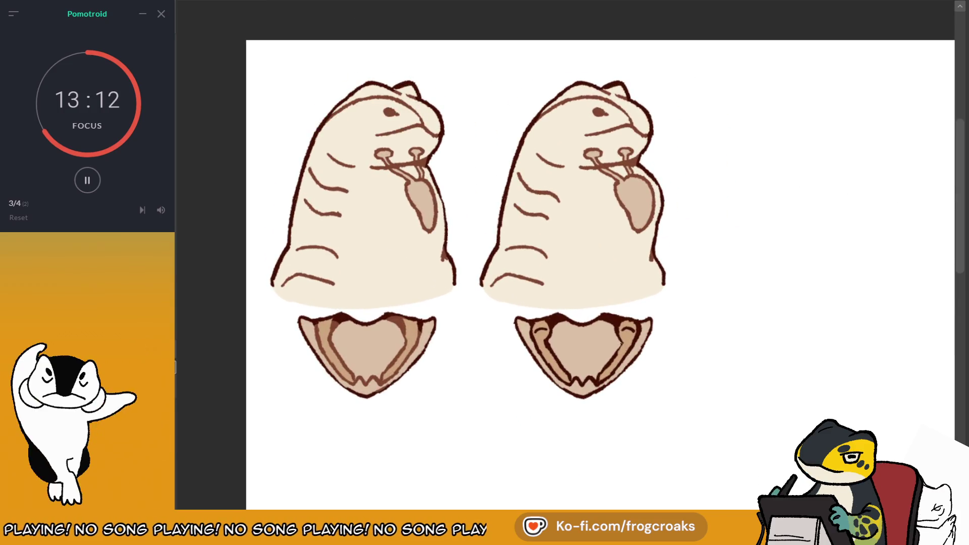
{"action": "key", "text": "ctrl+Tab"}
Cycle from the slug sketch through the weasel sheet to the lizard creature sheet.
{"action": "scroll", "coordinate": [750, 129], "scroll_direction": "down", "scroll_amount": 3}
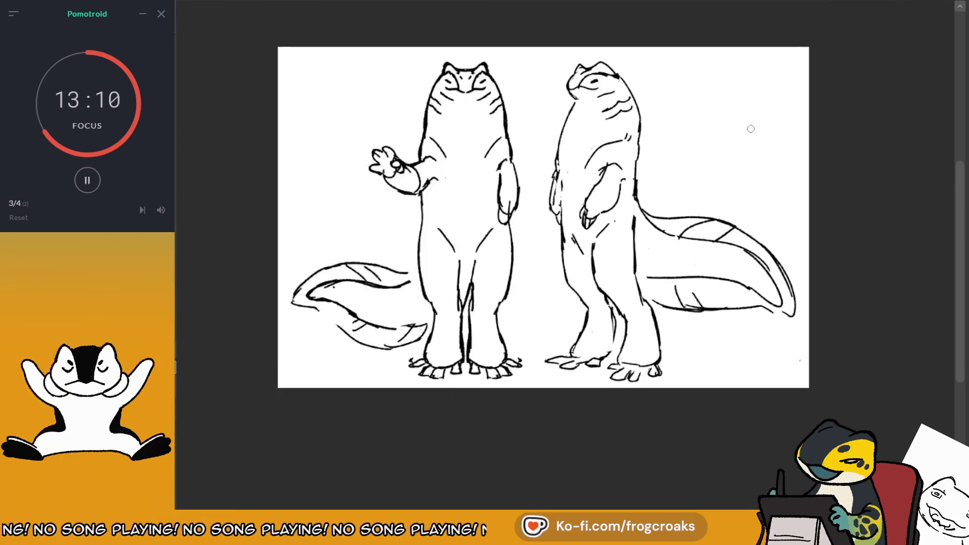
{"action": "scroll", "coordinate": [750, 128], "scroll_direction": "up", "scroll_amount": 1}
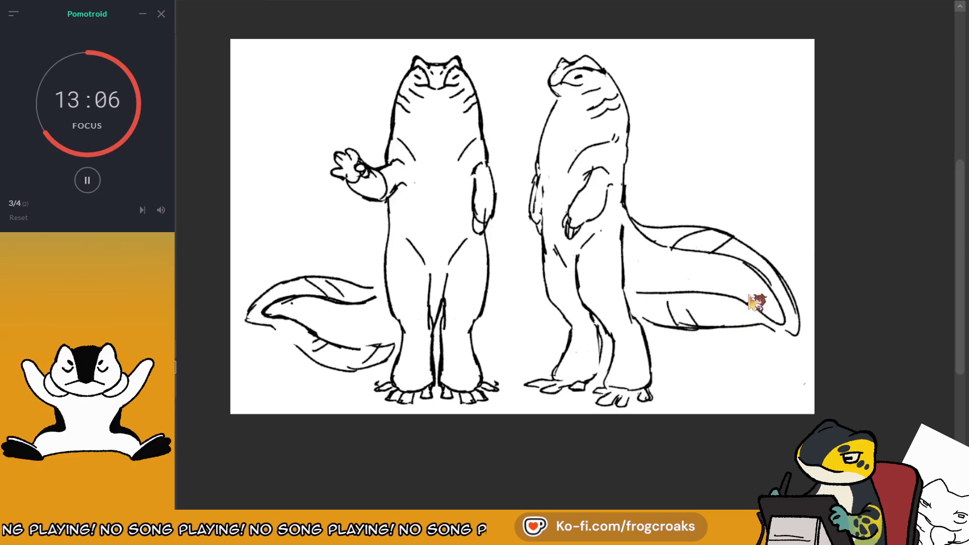
{"action": "key", "text": "ctrl+Tab"}
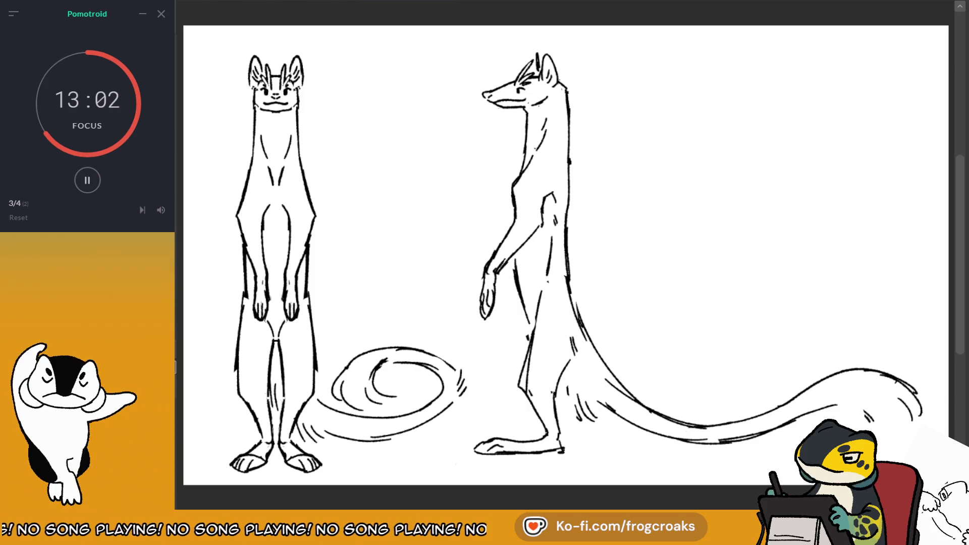
{"action": "scroll", "coordinate": [724, 101], "scroll_direction": "down", "scroll_amount": 1}
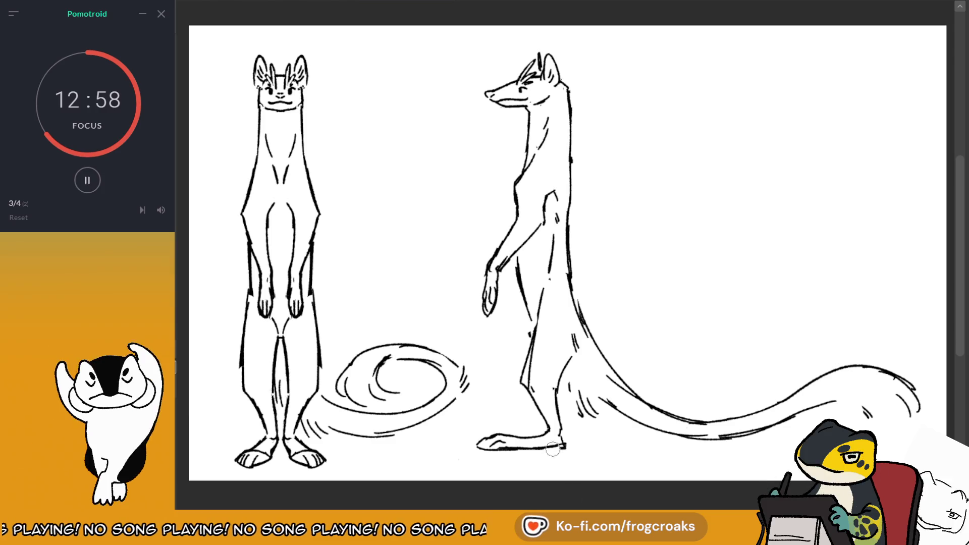
{"action": "scroll", "coordinate": [508, 204], "scroll_direction": "down", "scroll_amount": 1}
{"action": "scroll", "coordinate": [508, 204], "scroll_direction": "up", "scroll_amount": 2}
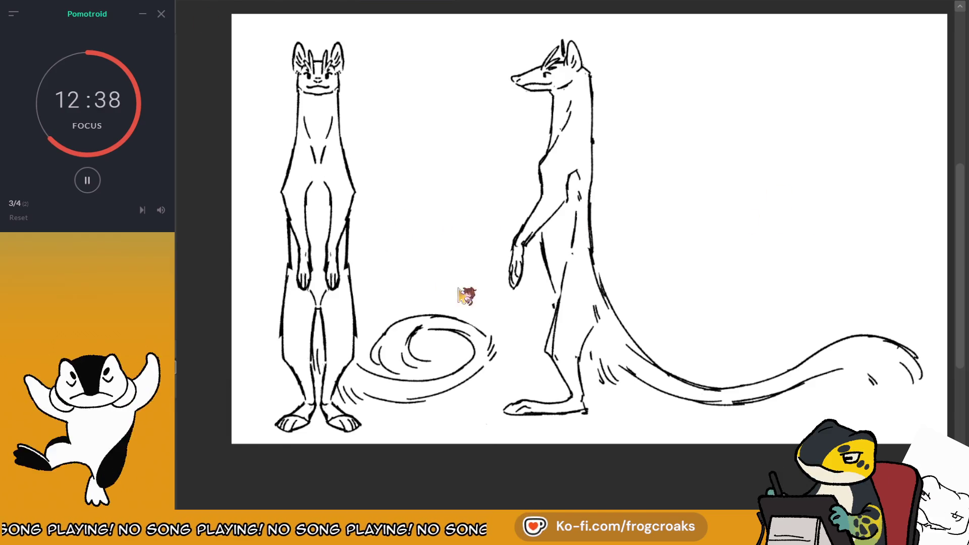
{"action": "key", "text": "ctrl+Tab"}
{"action": "key", "text": "ctrl+minus"}
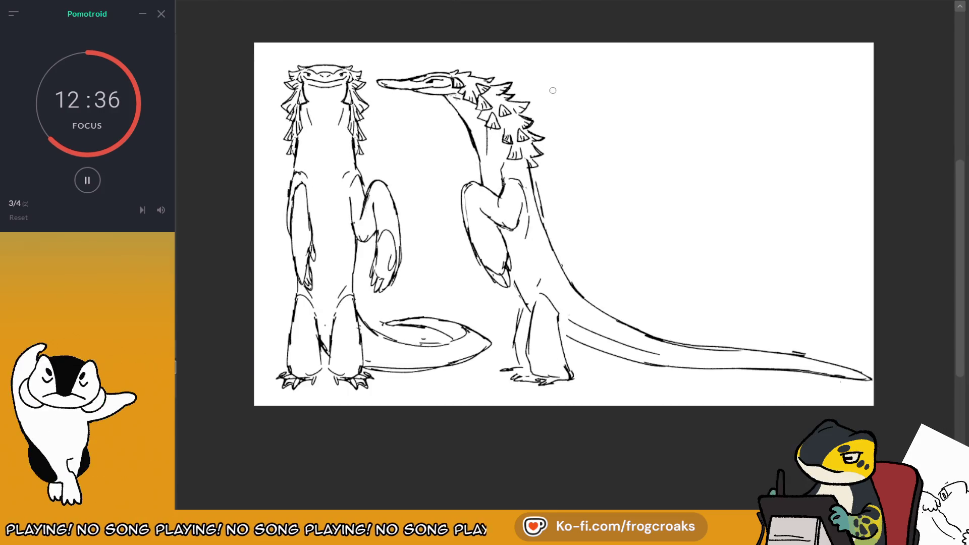
Zoom and scroll around the standing lizard sheet, then try switching toward the cream creatures document.
{"action": "key", "text": "ctrl+plus"}
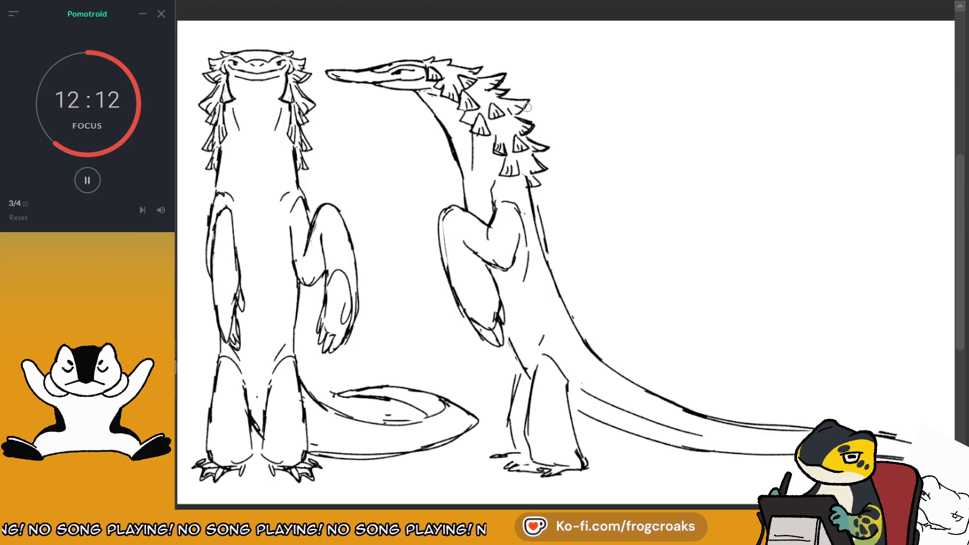
{"action": "scroll", "coordinate": [487, 117], "scroll_direction": "down", "scroll_amount": 1}
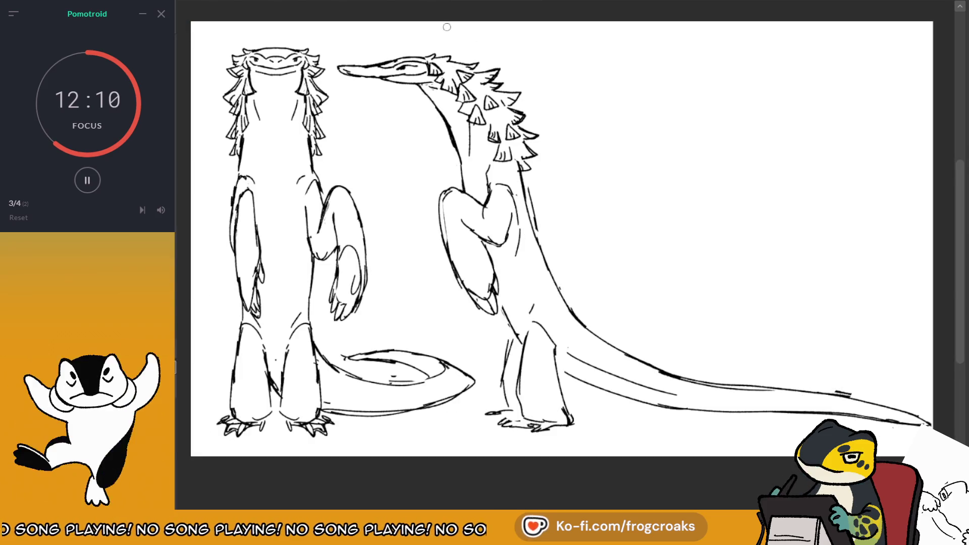
{"action": "scroll", "coordinate": [487, 116], "scroll_direction": "down", "scroll_amount": 1}
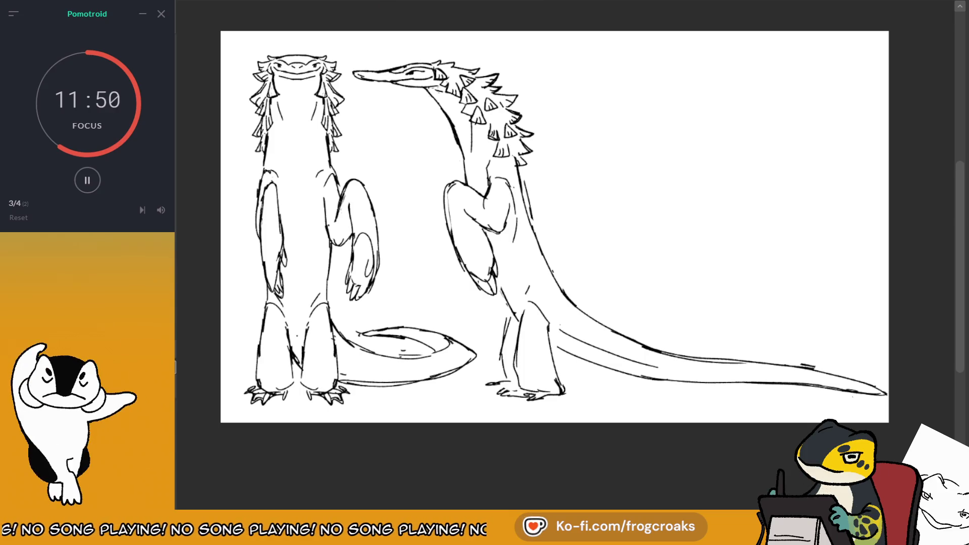
{"action": "key", "text": "Right"}
{"action": "key", "text": "Right"}
{"action": "key", "text": "Right"}
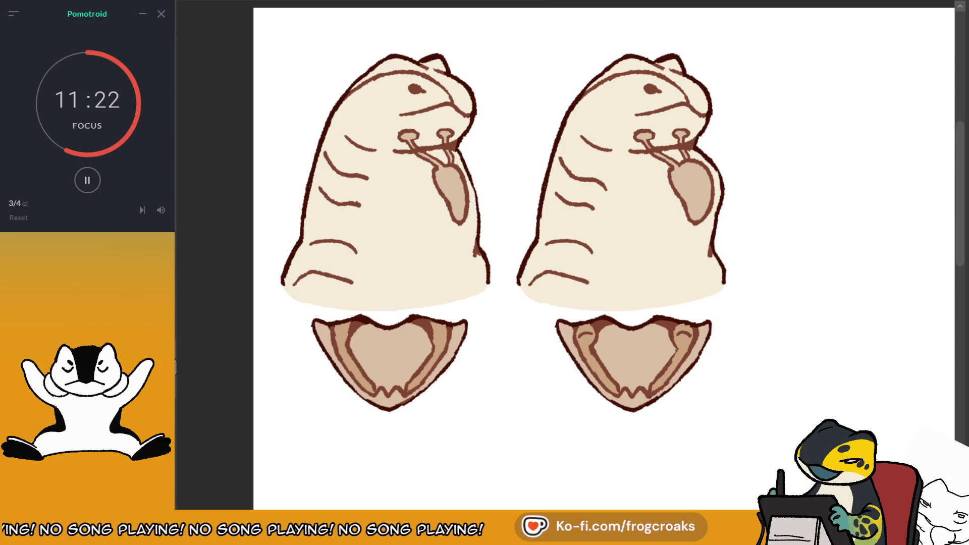
{"action": "left_click", "coordinate": [518, 5]}
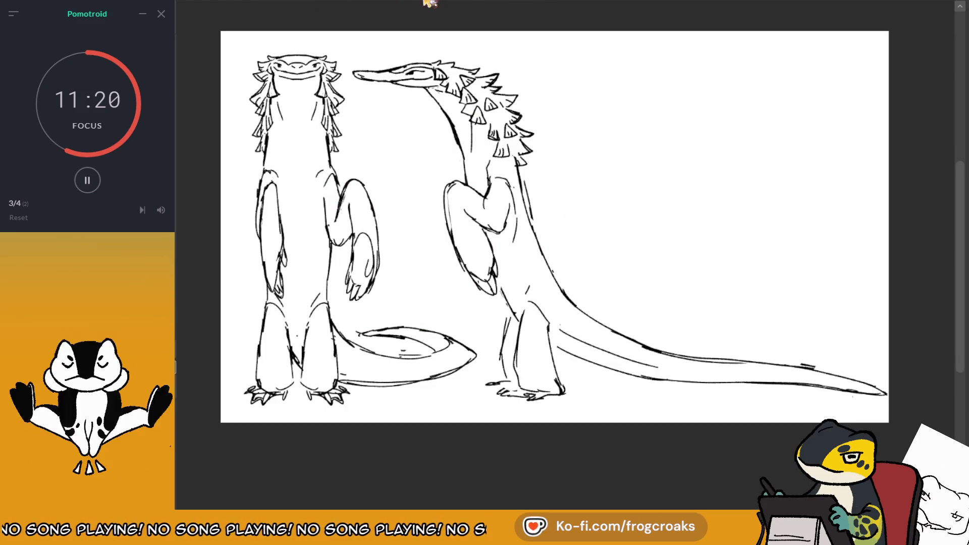
{"action": "left_click", "coordinate": [423, 4]}
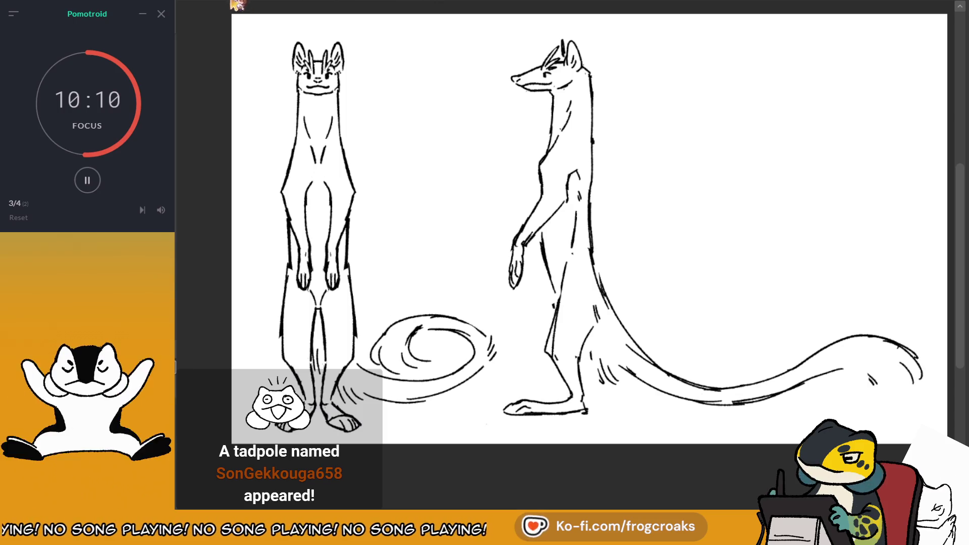
{"action": "key", "text": "alt+Tab"}
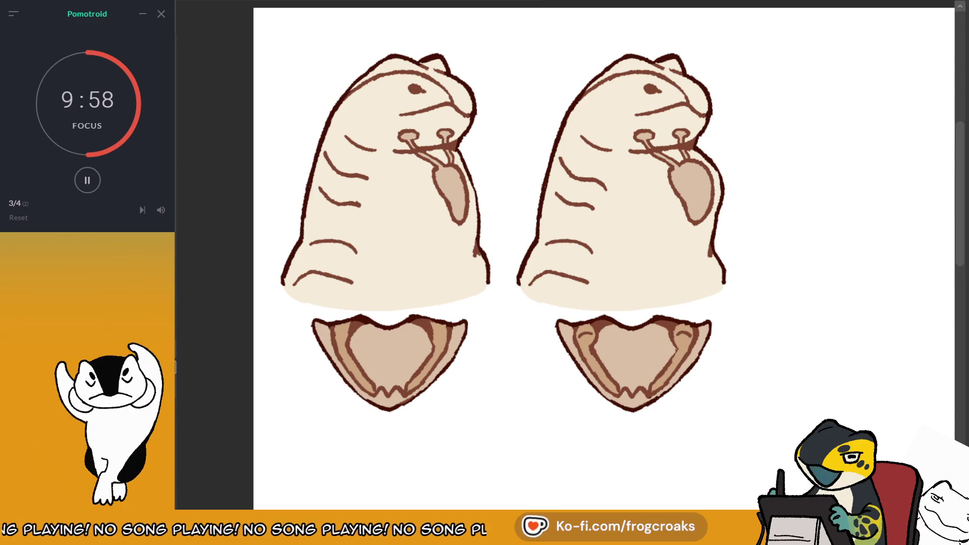
Pause the Pomotroid focus timer at 9:56 with the Ctrl+F1 hotkey.
{"action": "key", "text": "ctrl+F1"}
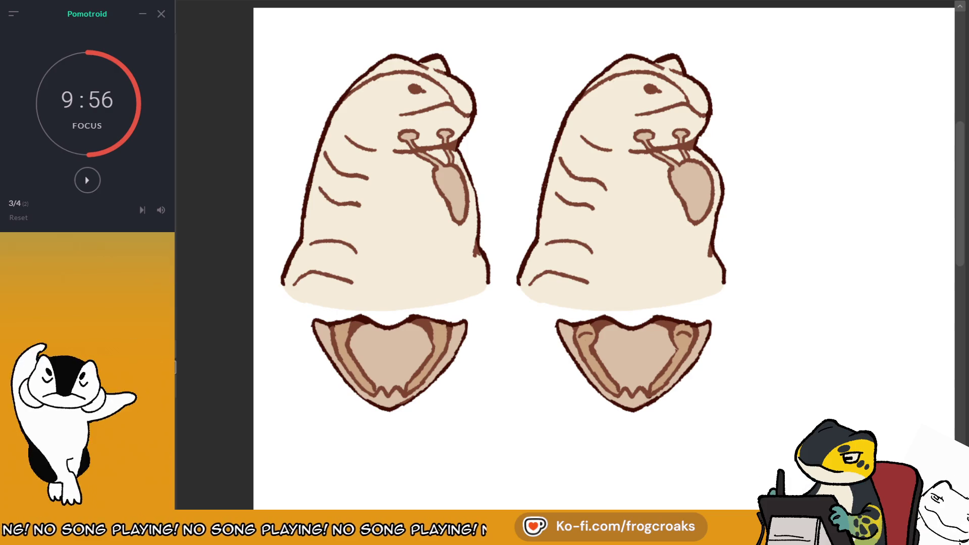
Repaint the left creature's upper and lower body stripes light brown and restart the focus timer.
{"action": "left_click_drag", "start_coordinate": [368, 178], "coordinate": [324, 153]}
{"action": "left_click_drag", "start_coordinate": [320, 188], "coordinate": [360, 204]}
{"action": "left_click_drag", "start_coordinate": [346, 136], "coordinate": [376, 150]}
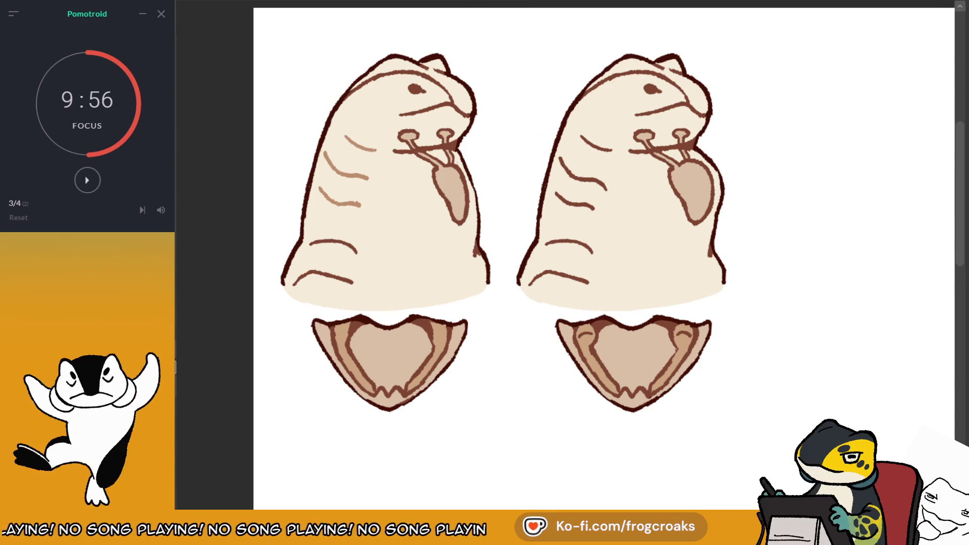
{"action": "left_click", "coordinate": [87, 180]}
{"action": "mouse_move", "coordinate": [318, 275]}
{"action": "left_mouse_down"}
{"action": "mouse_move", "coordinate": [353, 283]}
{"action": "mouse_move", "coordinate": [310, 244]}
{"action": "mouse_move", "coordinate": [293, 283]}
{"action": "left_mouse_up"}
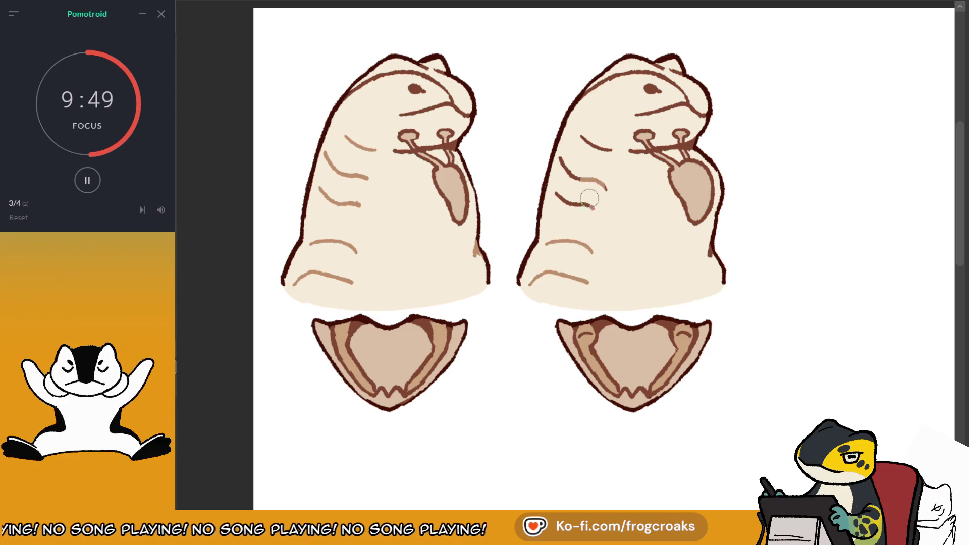
Lighten the right creature's body stripe, nostril stalks and nose-drip edge.
{"action": "left_click_drag", "start_coordinate": [594, 207], "coordinate": [569, 202]}
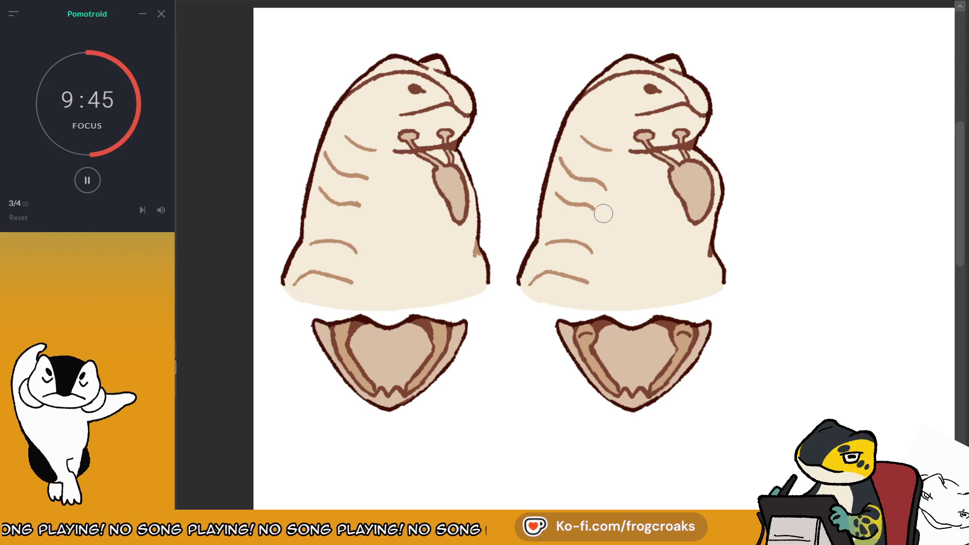
{"action": "mouse_move", "coordinate": [656, 119]}
{"action": "left_mouse_down"}
{"action": "mouse_move", "coordinate": [640, 141]}
{"action": "mouse_move", "coordinate": [683, 129]}
{"action": "mouse_move", "coordinate": [666, 167]}
{"action": "mouse_move", "coordinate": [679, 169]}
{"action": "left_mouse_up"}
{"action": "left_click_drag", "start_coordinate": [679, 129], "coordinate": [681, 133]}
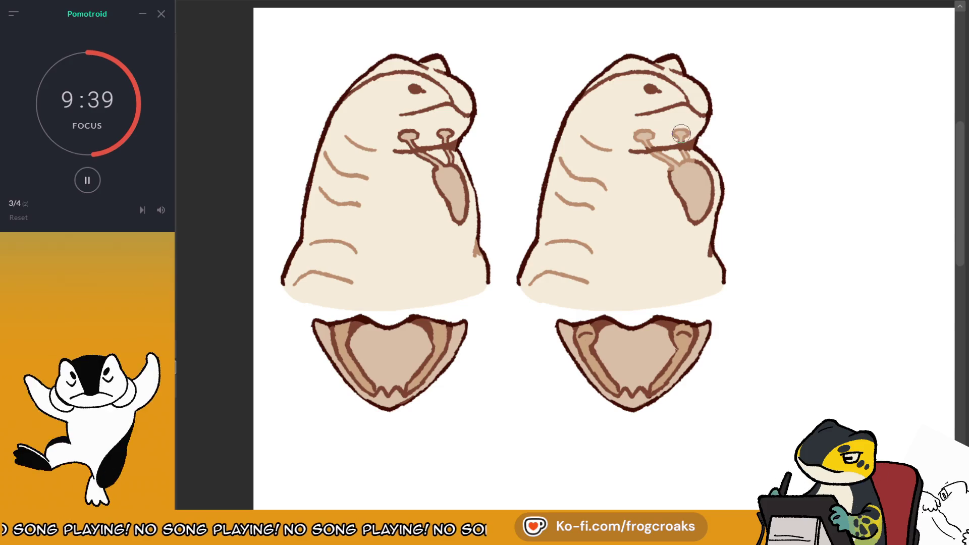
{"action": "mouse_move", "coordinate": [689, 171]}
{"action": "left_mouse_down"}
{"action": "mouse_move", "coordinate": [670, 170]}
{"action": "mouse_move", "coordinate": [697, 224]}
{"action": "left_mouse_up"}
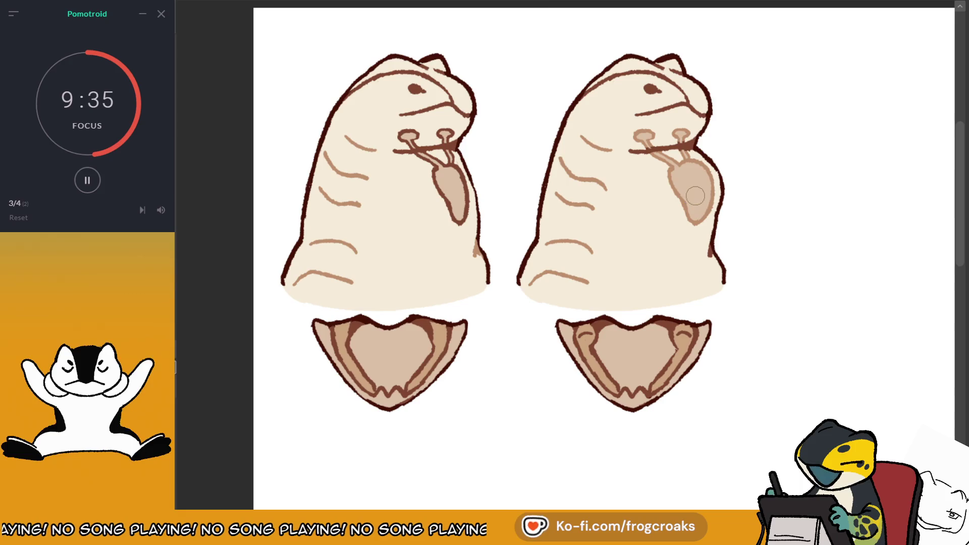
{"action": "left_click", "coordinate": [679, 133]}
Lighten and smooth the left creature's nostril stalk and nose drip.
{"action": "mouse_move", "coordinate": [444, 152]}
{"action": "left_mouse_down"}
{"action": "mouse_move", "coordinate": [458, 173]}
{"action": "mouse_move", "coordinate": [457, 217]}
{"action": "left_mouse_up"}
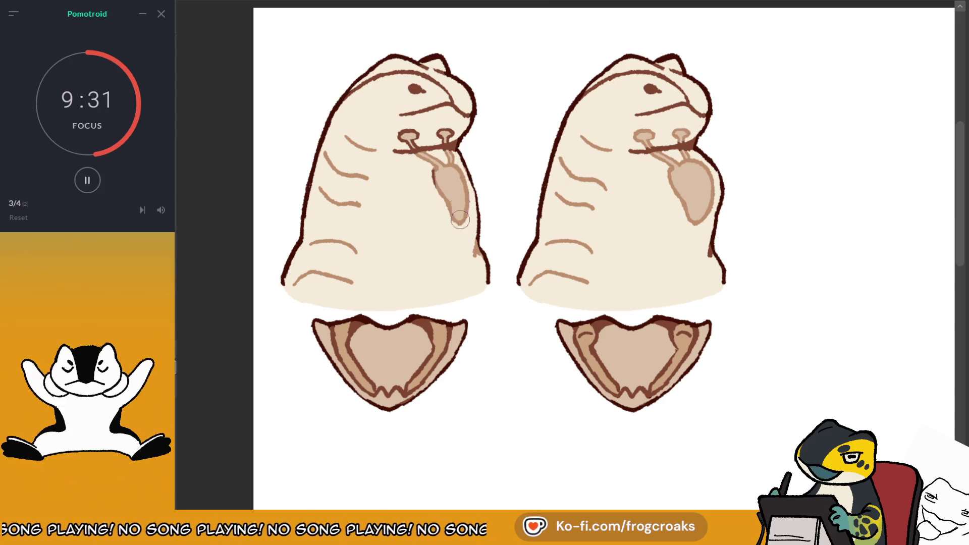
{"action": "left_click_drag", "start_coordinate": [404, 133], "coordinate": [407, 136]}
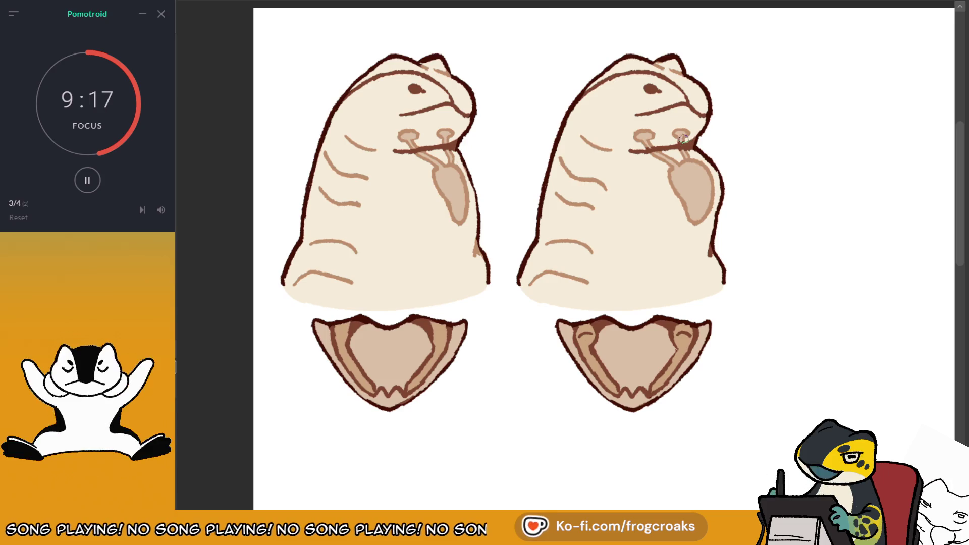
{"action": "scroll", "coordinate": [604, 252], "scroll_direction": "down", "scroll_amount": 2}
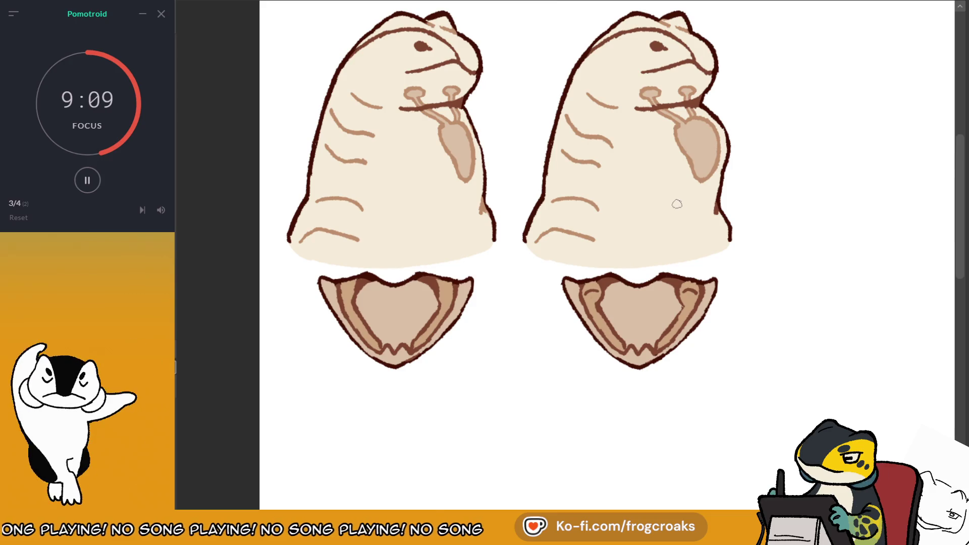
{"action": "scroll", "coordinate": [676, 204], "scroll_direction": "down", "scroll_amount": 1}
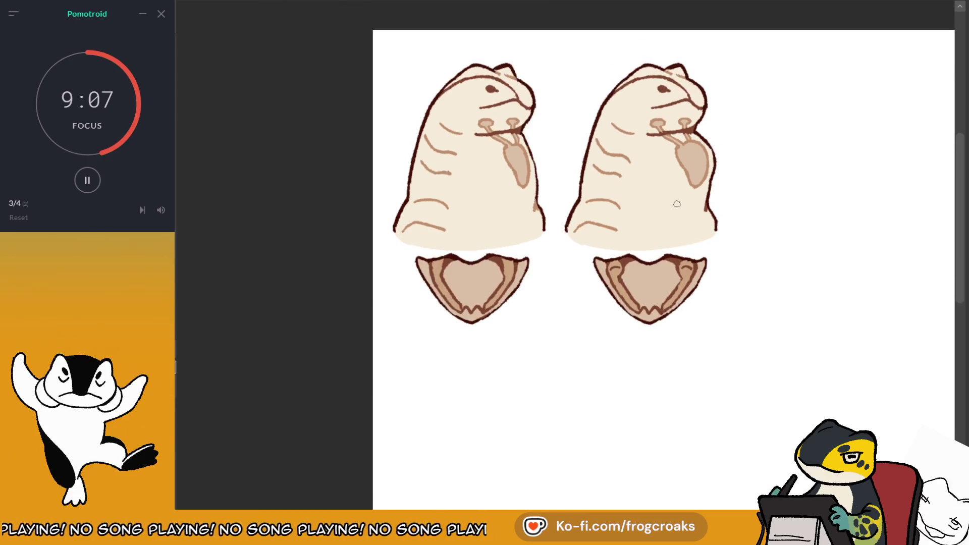
Switch away from the cream creatures to the sheet of ten cream-filled creature heads.
{"action": "scroll", "coordinate": [676, 204], "scroll_direction": "down", "scroll_amount": 1}
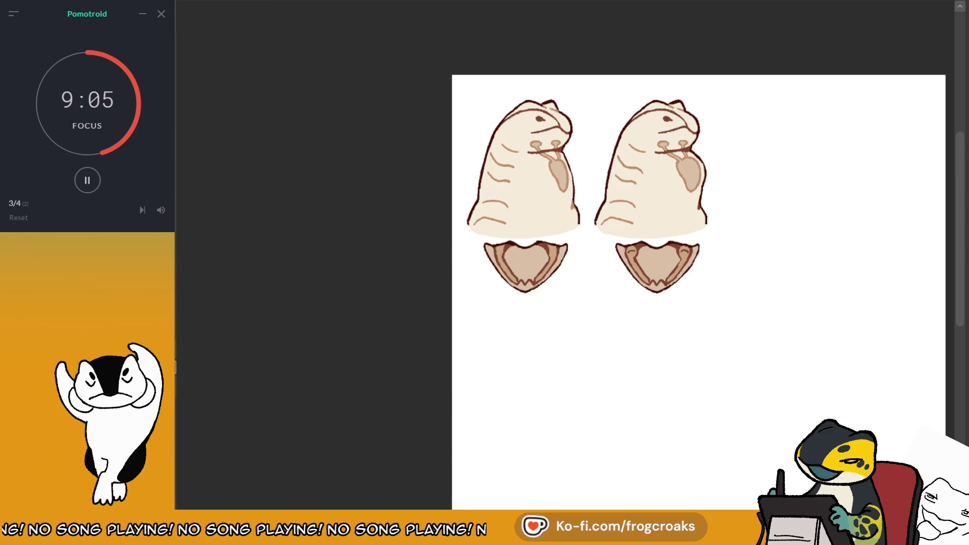
{"action": "key", "text": "Delete"}
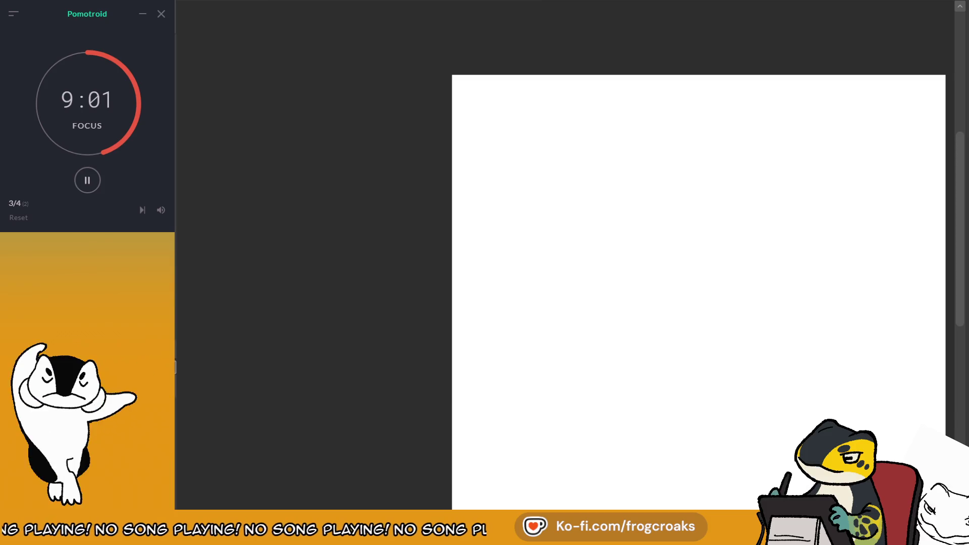
{"action": "key", "text": "ctrl+z"}
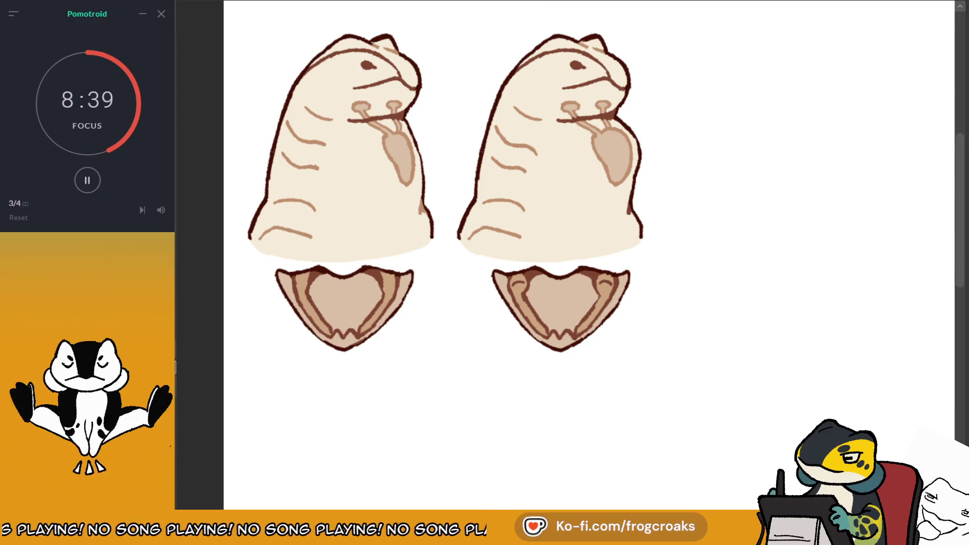
{"action": "key", "text": "Delete"}
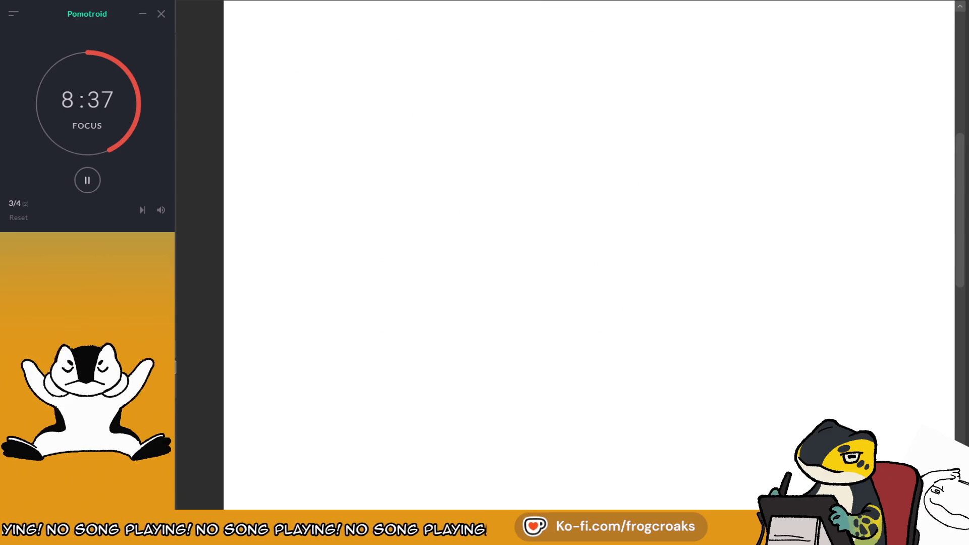
{"action": "key", "text": "ctrl+v"}
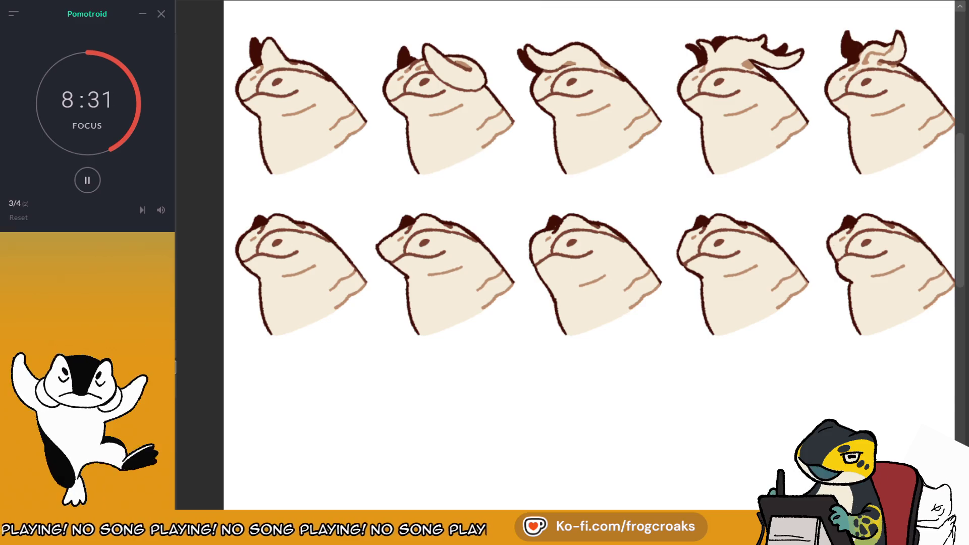
{"action": "left_click_drag", "start_coordinate": [555, 252], "coordinate": [522, 247]}
{"action": "left_click_drag", "start_coordinate": [843, 77], "coordinate": [838, 82]}
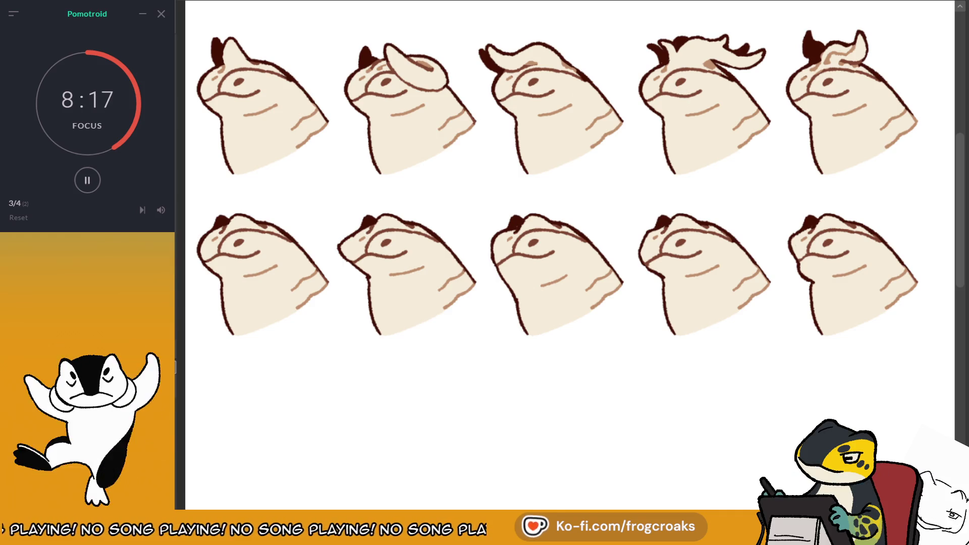
{"action": "key", "text": "Delete"}
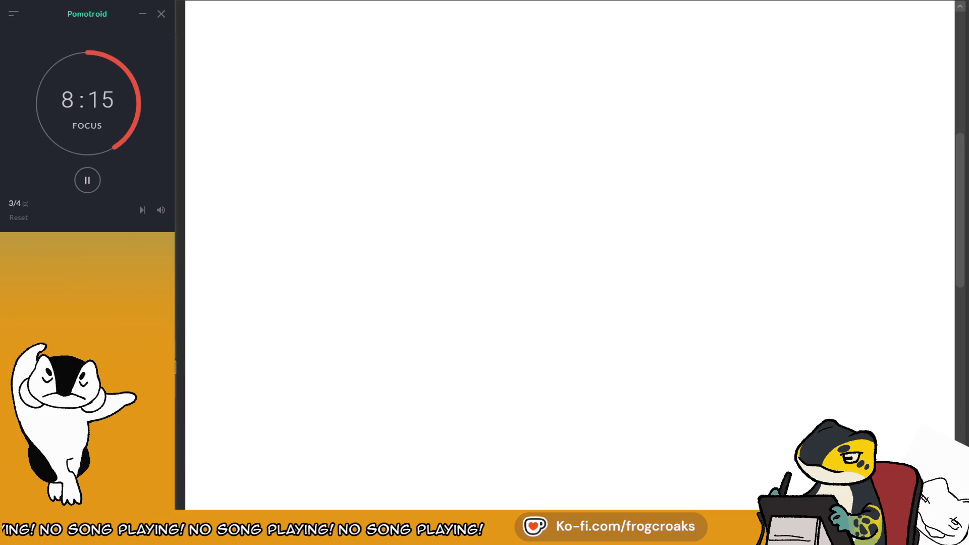
Step through undo and redo to restore the larger rough head sketch at upper right, zooming in.
{"action": "key", "text": "ctrl+v"}
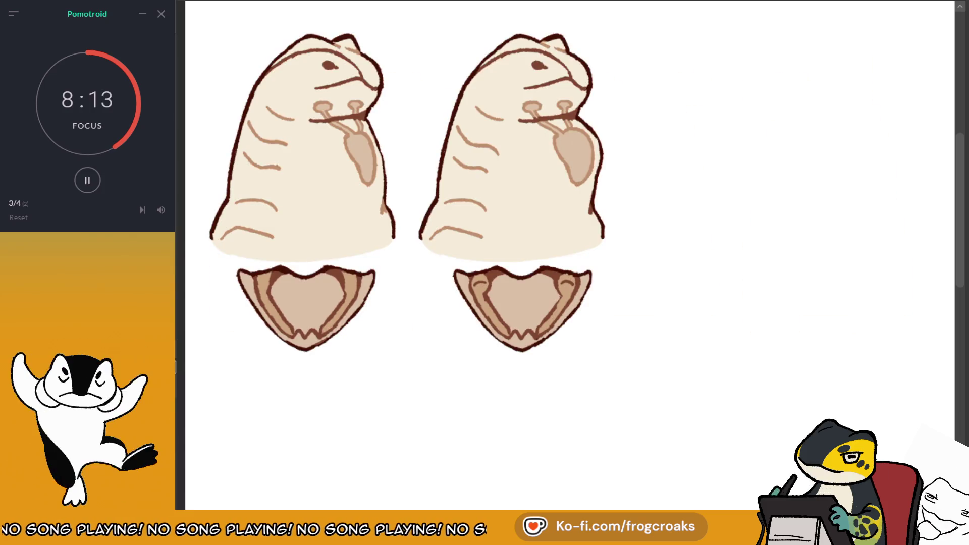
{"action": "key", "text": "ctrl+z"}
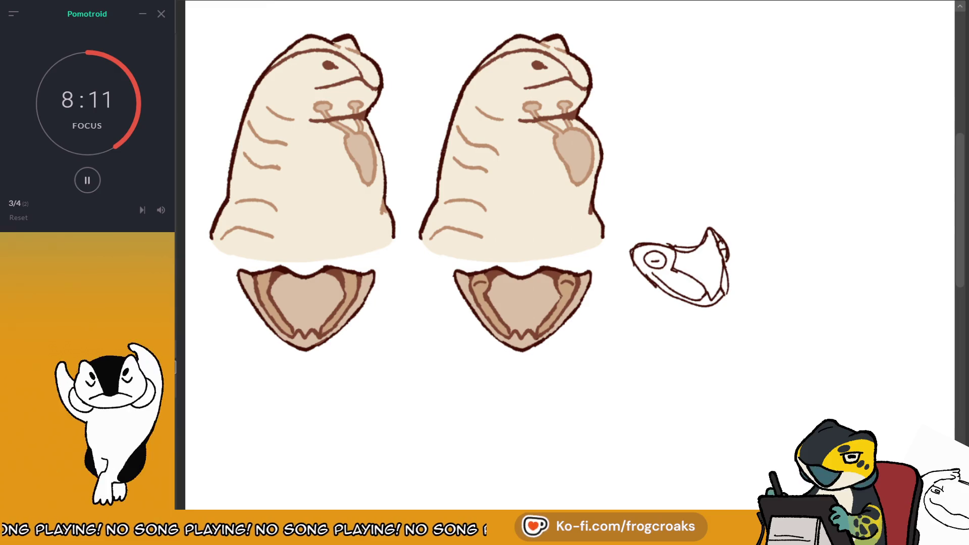
{"action": "key", "text": "ctrl+z"}
{"action": "key", "text": "ctrl+z"}
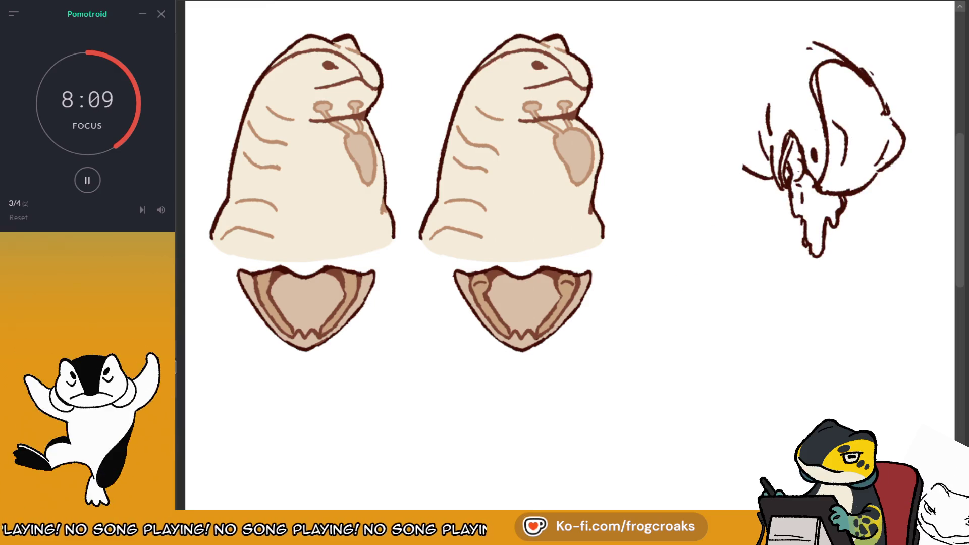
{"action": "key", "text": "ctrl+z"}
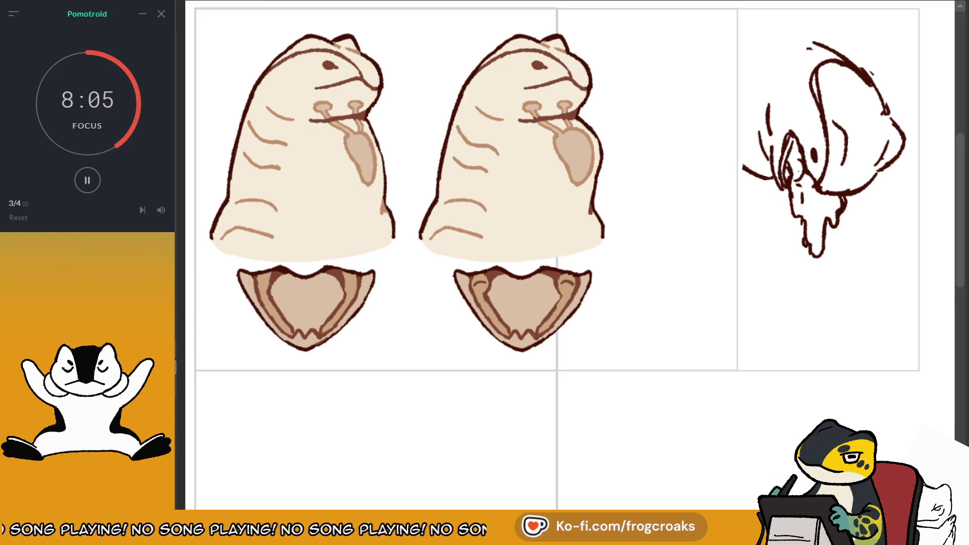
{"action": "key", "text": "ctrl+minus"}
{"action": "key", "text": "ctrl+minus"}
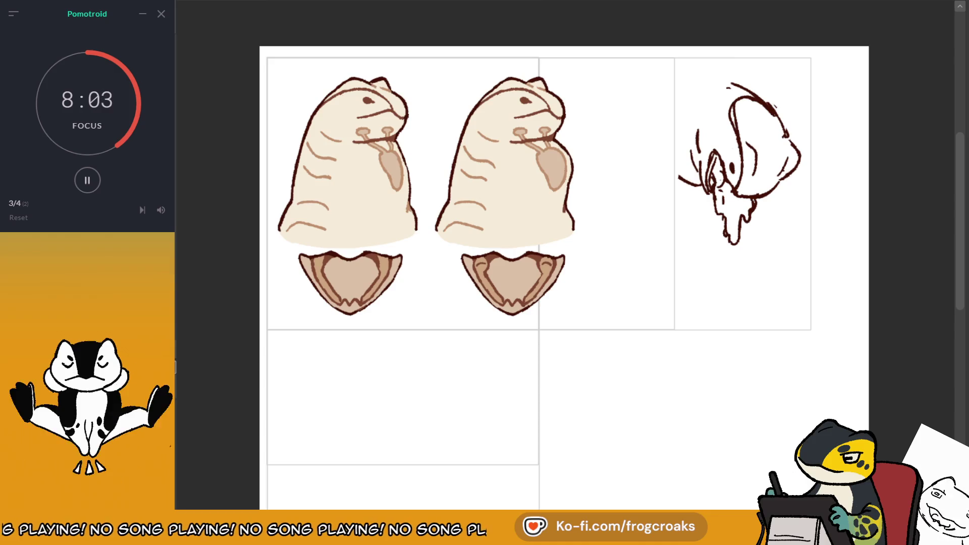
{"action": "key", "text": "ctrl+z"}
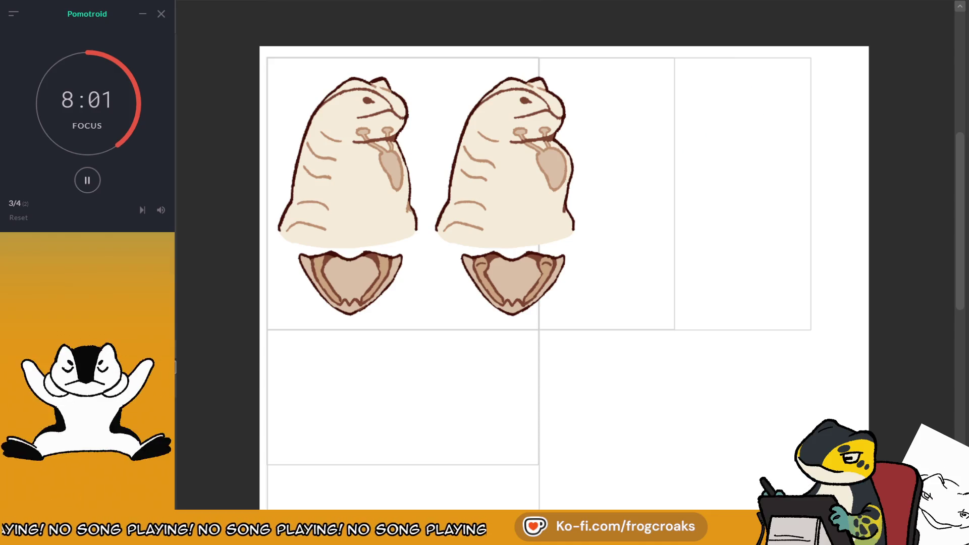
{"action": "key", "text": "ctrl+y"}
{"action": "key", "text": "ctrl+minus"}
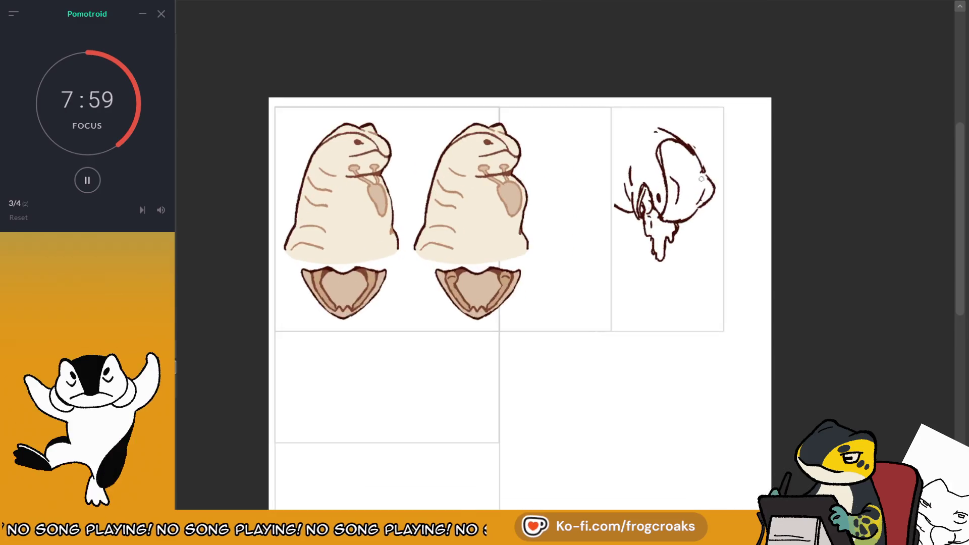
{"action": "key", "text": "ctrl+plus"}
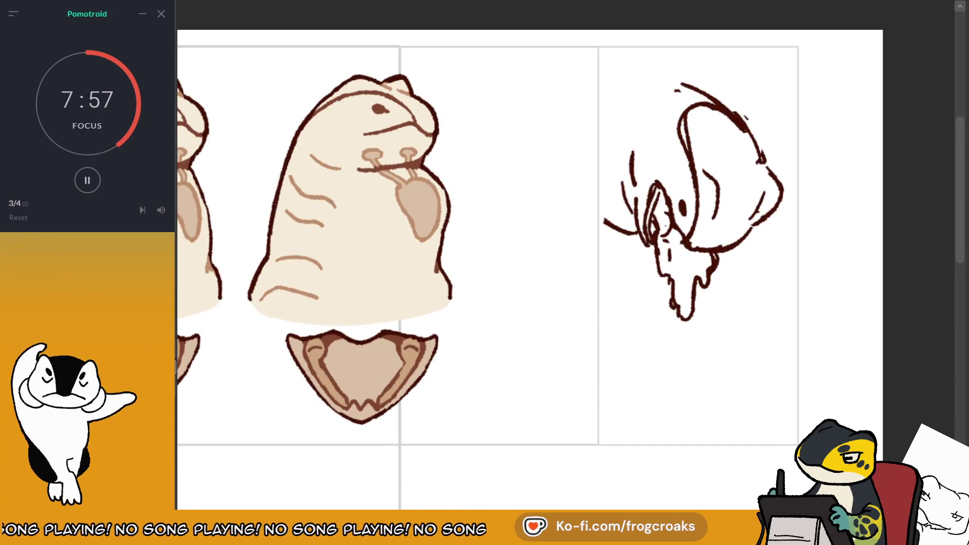
{"action": "scroll", "coordinate": [565, 272], "scroll_direction": "left", "scroll_amount": 5}
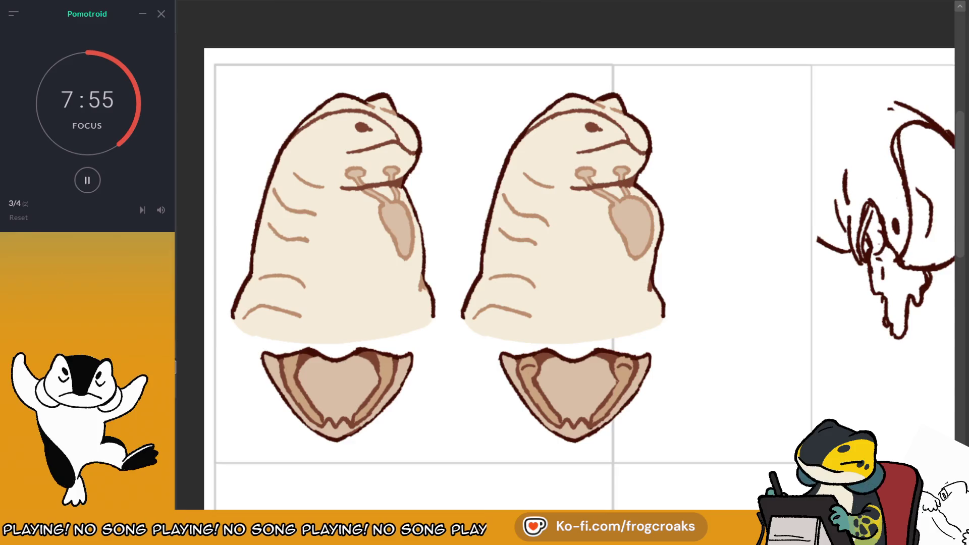
{"action": "scroll", "coordinate": [566, 273], "scroll_direction": "right", "scroll_amount": 5}
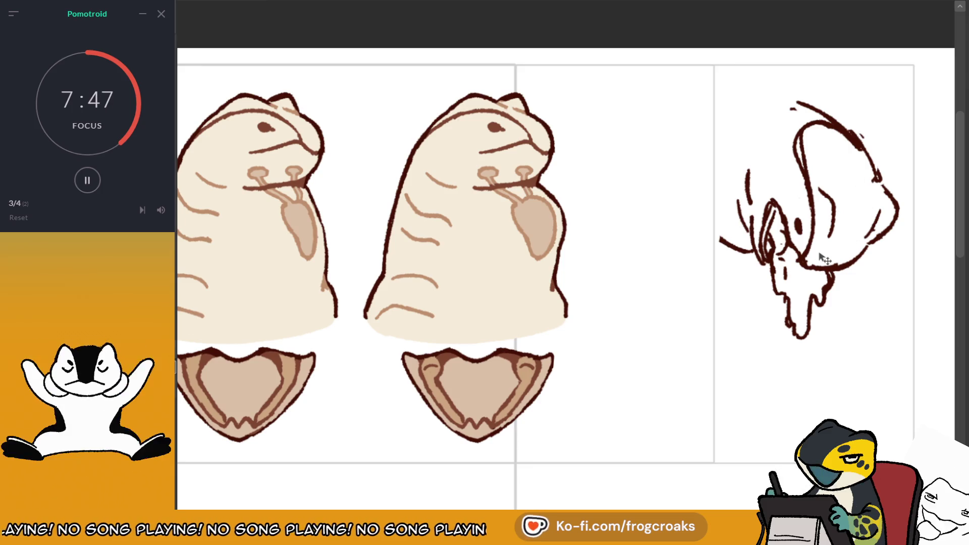
Move the head sketch left and down, then add a top curve and ear line and erase a stray stroke.
{"action": "mouse_move", "coordinate": [824, 258]}
{"action": "left_mouse_down"}
{"action": "mouse_move", "coordinate": [861, 218]}
{"action": "mouse_move", "coordinate": [806, 221]}
{"action": "left_mouse_up"}
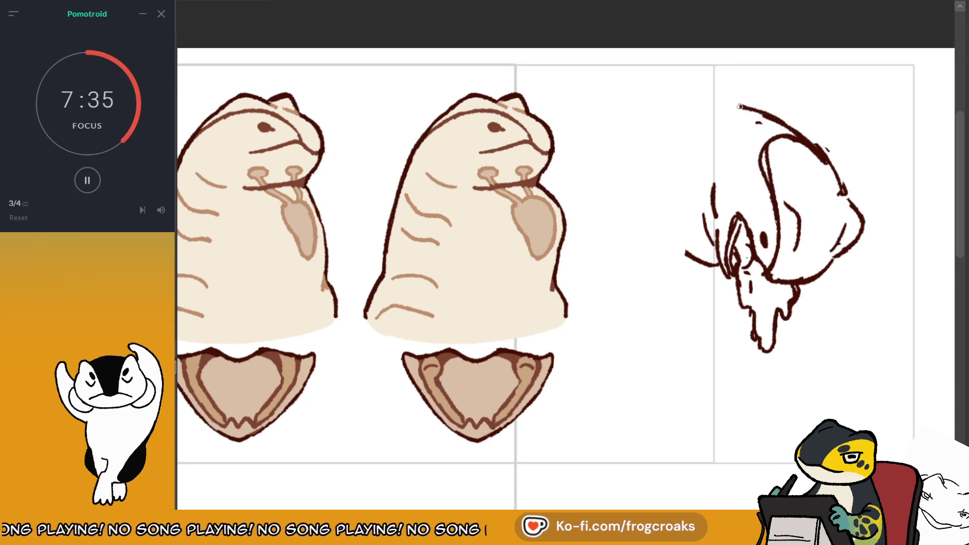
{"action": "left_click_drag", "start_coordinate": [729, 103], "coordinate": [780, 122]}
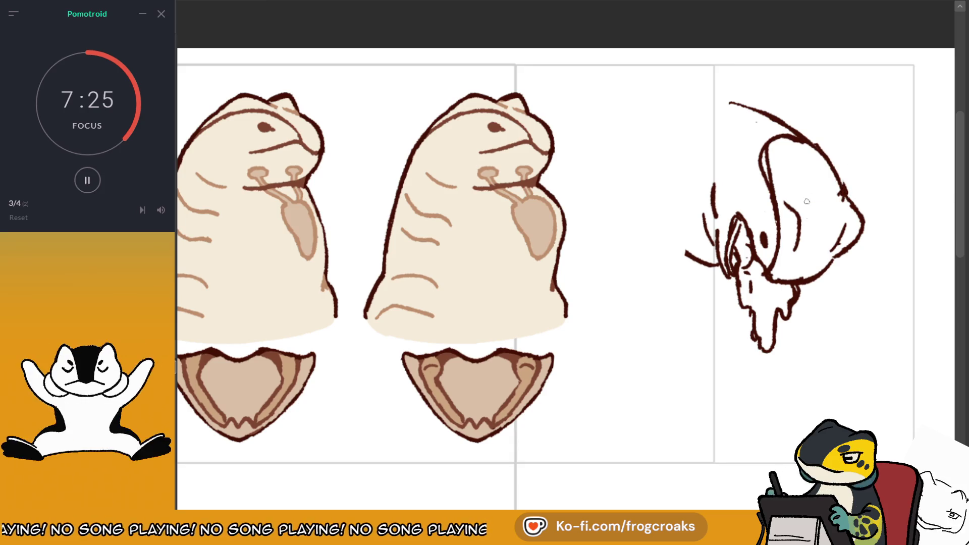
{"action": "left_click_drag", "start_coordinate": [791, 196], "coordinate": [788, 260]}
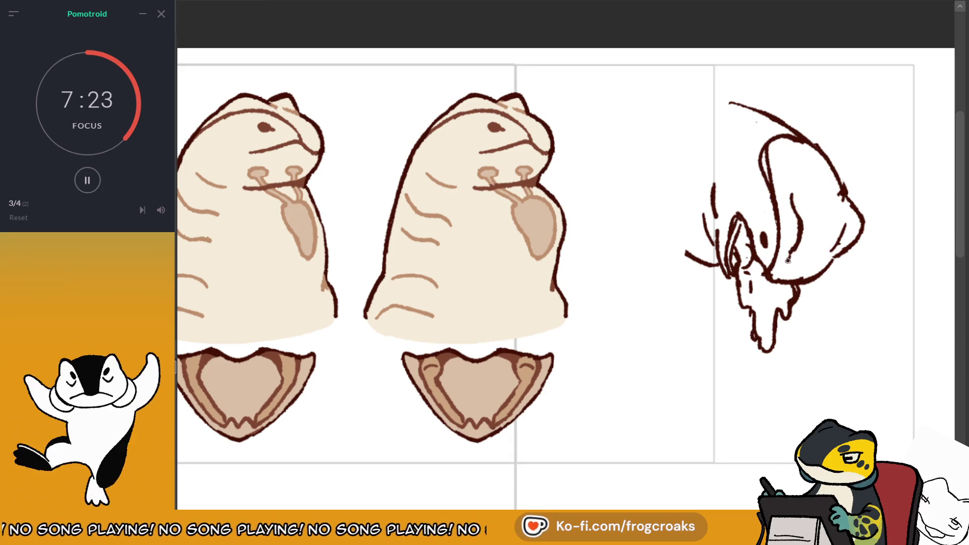
{"action": "left_click_drag", "start_coordinate": [687, 254], "coordinate": [712, 265]}
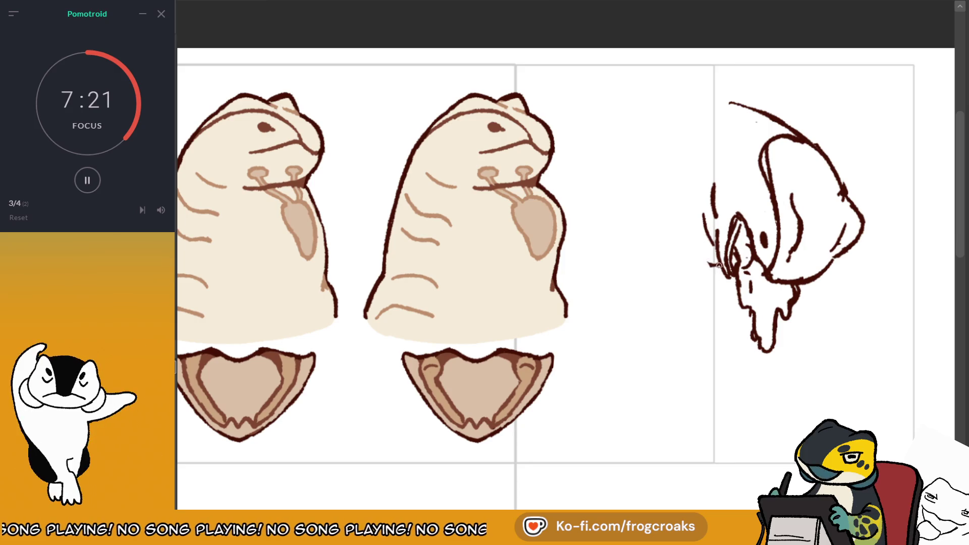
{"action": "left_click_drag", "start_coordinate": [741, 303], "coordinate": [711, 331]}
Redo the lower-left stroke as a shorter line, check the sketch mirrored, then switch to the weasel sheet.
{"action": "key", "text": "ctrl+z"}
{"action": "mouse_move", "coordinate": [738, 295]}
{"action": "left_mouse_down"}
{"action": "mouse_move", "coordinate": [709, 318]}
{"action": "mouse_move", "coordinate": [737, 297]}
{"action": "left_mouse_up"}
{"action": "key", "text": "ctrl+z"}
{"action": "key", "text": "ctrl+z"}
{"action": "key", "text": "ctrl+z"}
{"action": "left_click_drag", "start_coordinate": [724, 254], "coordinate": [719, 273]}
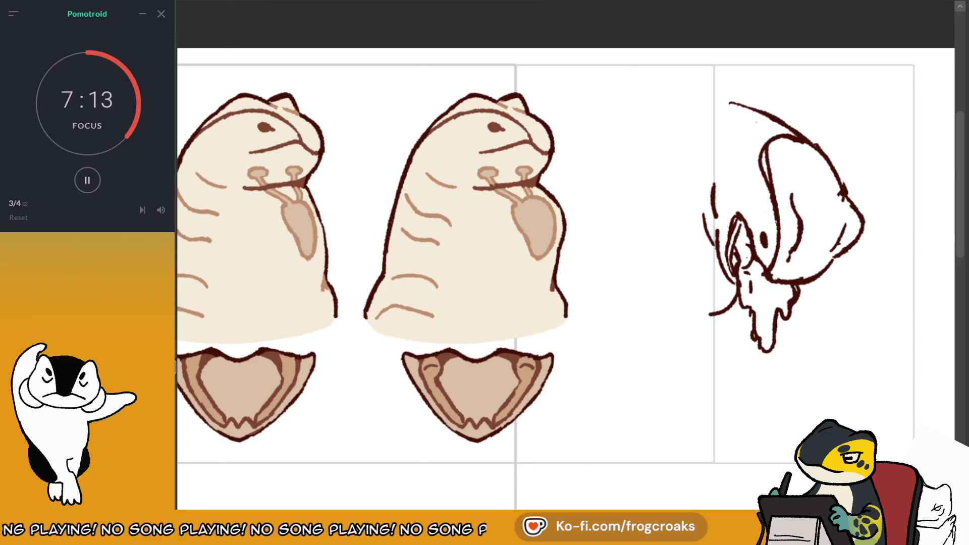
{"action": "key", "text": "m"}
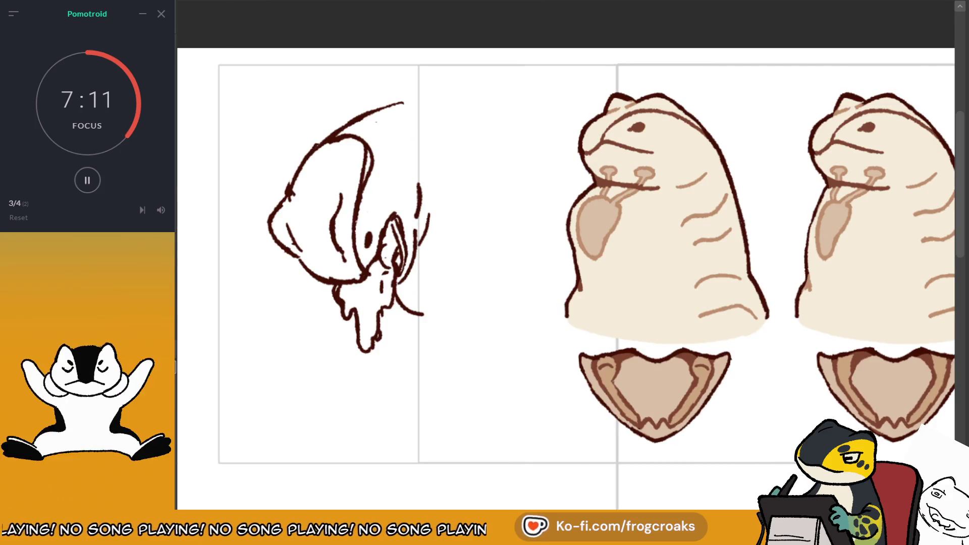
{"action": "key", "text": "m"}
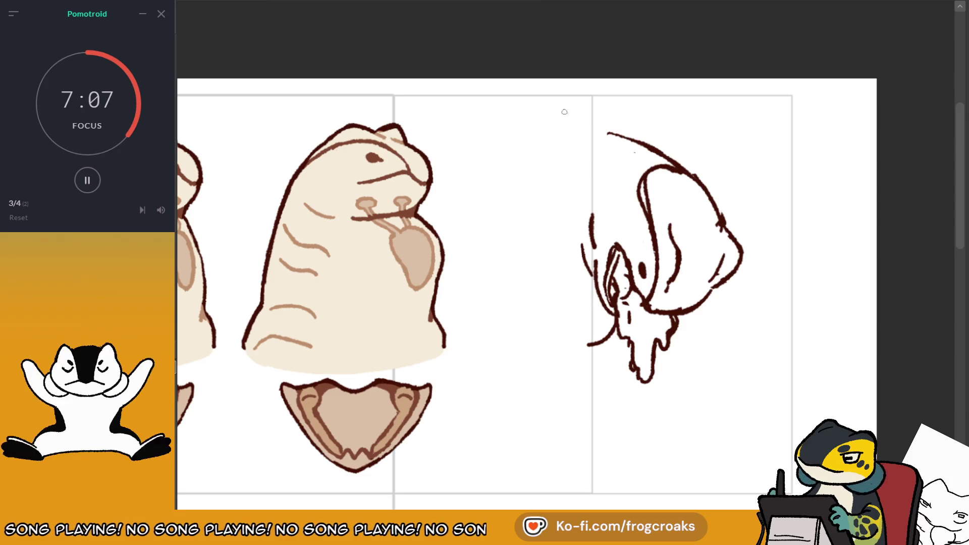
{"action": "key", "text": "ctrl+Tab"}
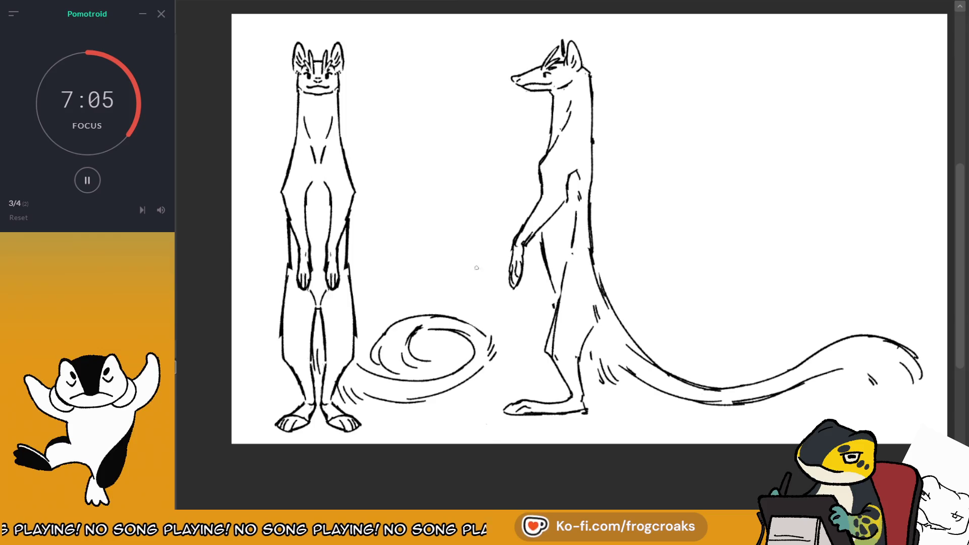
Glance at the weasel reference and return to the creature sketch sheet.
{"action": "left_click_drag", "start_coordinate": [497, 150], "coordinate": [497, 161]}
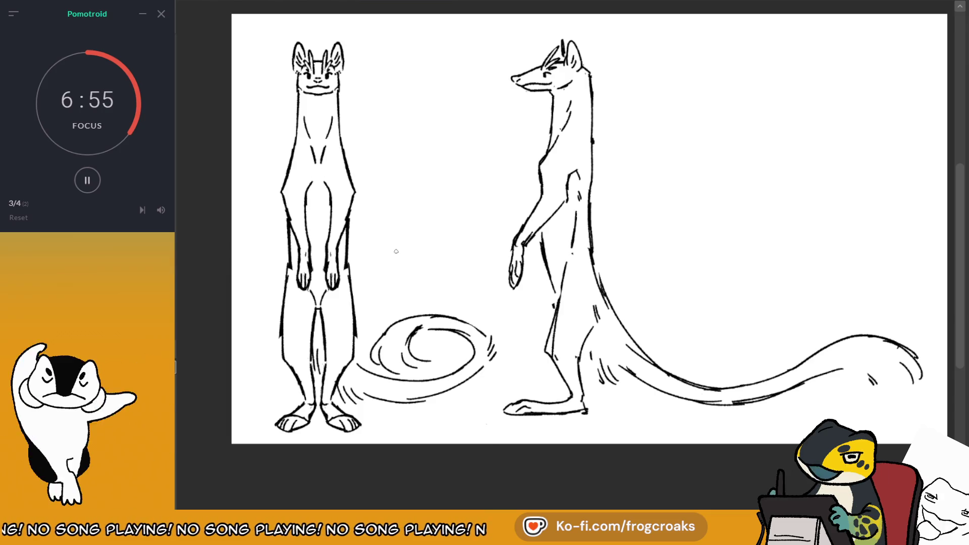
{"action": "key", "text": "ctrl+Tab"}
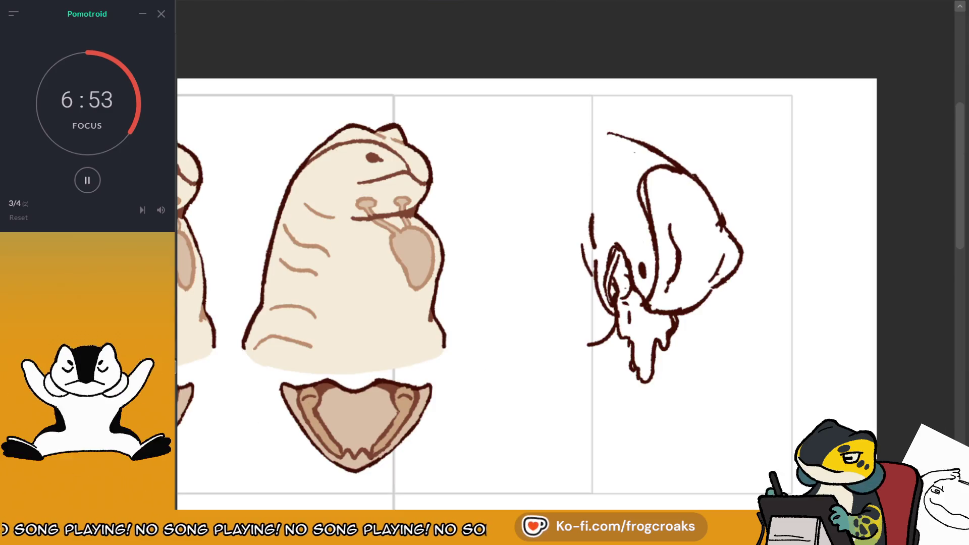
Redraw the long arc over the head sketch's top, retrying until it meets the head curve.
{"action": "scroll", "coordinate": [545, 293], "scroll_direction": "down", "scroll_amount": 1}
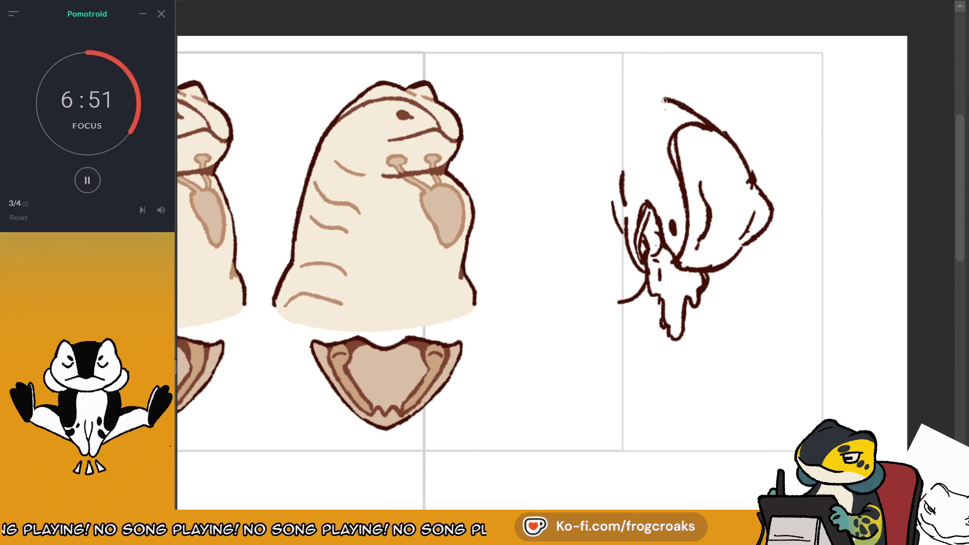
{"action": "mouse_move", "coordinate": [666, 97]}
{"action": "left_mouse_down"}
{"action": "mouse_move", "coordinate": [567, 98]}
{"action": "mouse_move", "coordinate": [609, 100]}
{"action": "left_mouse_up"}
{"action": "key", "text": "ctrl+z"}
{"action": "key", "text": "ctrl+z"}
{"action": "left_click_drag", "start_coordinate": [704, 124], "coordinate": [569, 101]}
{"action": "key", "text": "ctrl+z"}
{"action": "left_click_drag", "start_coordinate": [671, 97], "coordinate": [560, 115]}
{"action": "key", "text": "ctrl+z"}
{"action": "left_click_drag", "start_coordinate": [684, 101], "coordinate": [555, 108]}
{"action": "key", "text": "ctrl+z"}
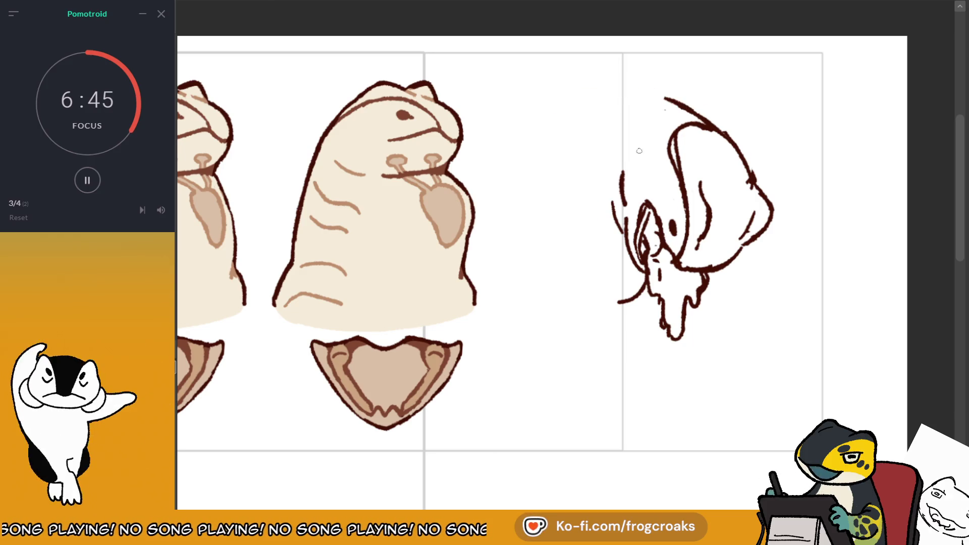
{"action": "key", "text": "ctrl+z"}
{"action": "left_click_drag", "start_coordinate": [595, 84], "coordinate": [676, 96]}
{"action": "key", "text": "ctrl+z"}
{"action": "left_click_drag", "start_coordinate": [591, 84], "coordinate": [676, 92]}
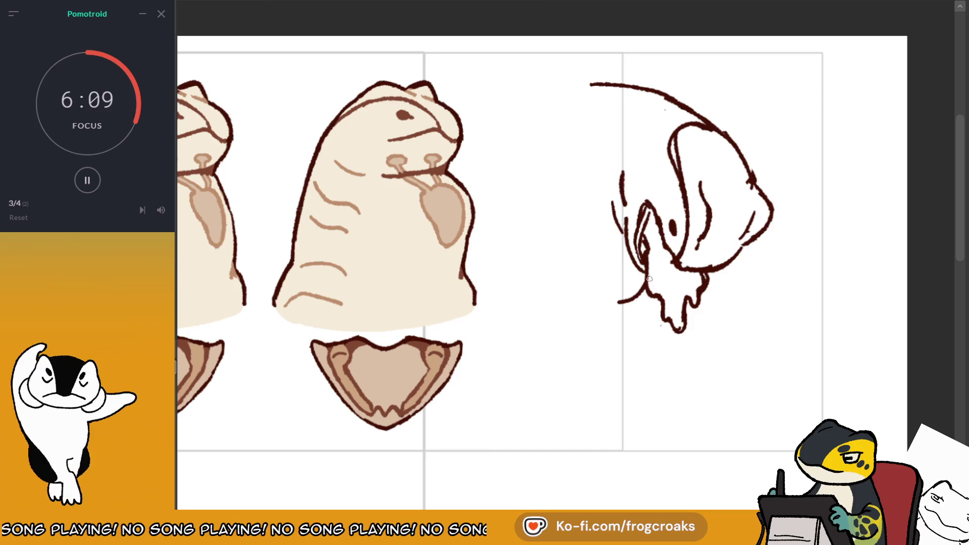
With the view mirrored, erase the drips under the head and try leg and foot strokes.
{"action": "key", "text": "m"}
{"action": "mouse_move", "coordinate": [458, 321]}
{"action": "left_mouse_down"}
{"action": "mouse_move", "coordinate": [432, 298]}
{"action": "mouse_move", "coordinate": [455, 280]}
{"action": "left_mouse_up"}
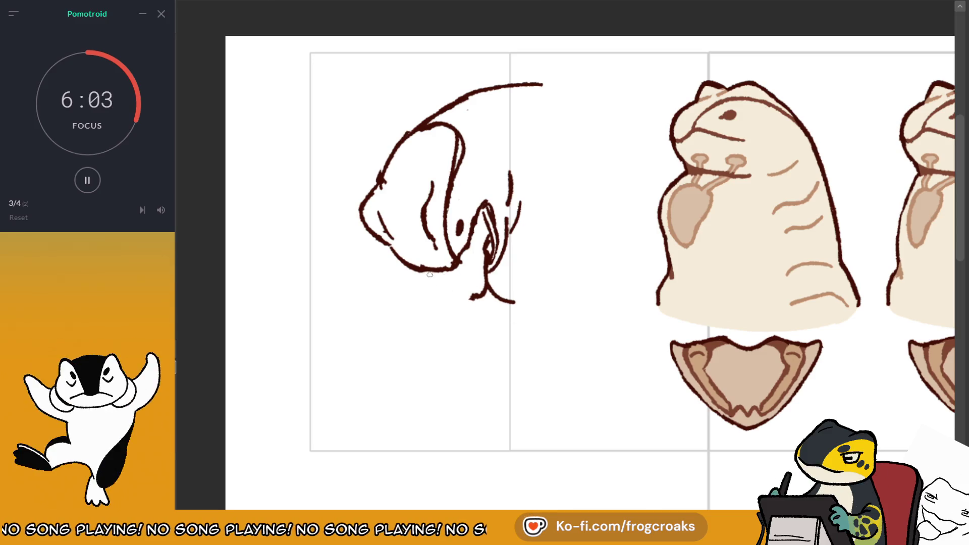
{"action": "left_click_drag", "start_coordinate": [446, 319], "coordinate": [449, 343]}
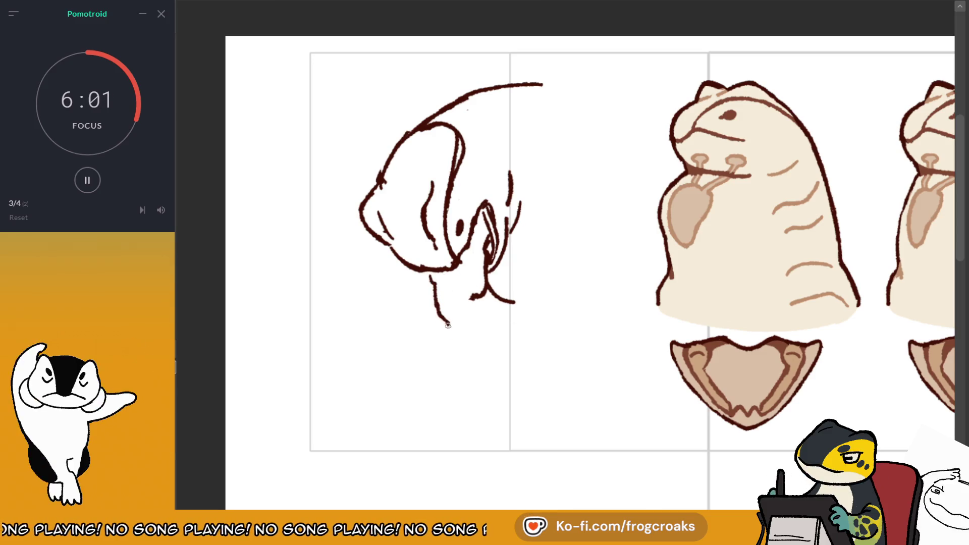
{"action": "mouse_move", "coordinate": [470, 300]}
{"action": "left_mouse_down"}
{"action": "mouse_move", "coordinate": [473, 319]}
{"action": "mouse_move", "coordinate": [361, 376]}
{"action": "left_mouse_up"}
{"action": "key", "text": "ctrl+z"}
{"action": "mouse_move", "coordinate": [449, 345]}
{"action": "left_mouse_down"}
{"action": "mouse_move", "coordinate": [335, 380]}
{"action": "mouse_move", "coordinate": [360, 367]}
{"action": "left_mouse_up"}
{"action": "key", "text": "ctrl+z"}
{"action": "key", "text": "ctrl+z"}
{"action": "key", "text": "m"}
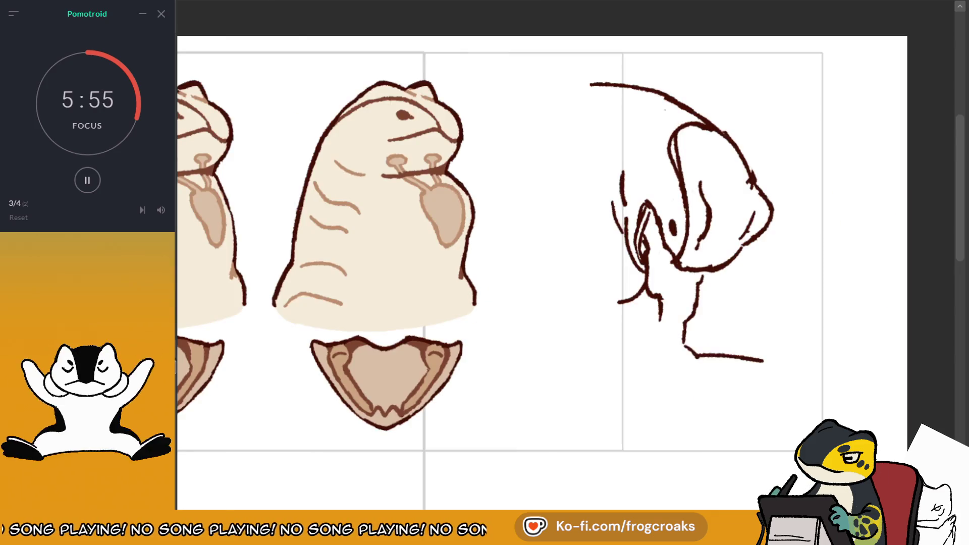
{"action": "key", "text": "ctrl+z"}
{"action": "key", "text": "ctrl+z"}
Extend the right leg downward, add a foot at its bottom, and begin a curved stroke beside the sketch.
{"action": "left_click_drag", "start_coordinate": [663, 323], "coordinate": [637, 369]}
{"action": "key", "text": "ctrl+z"}
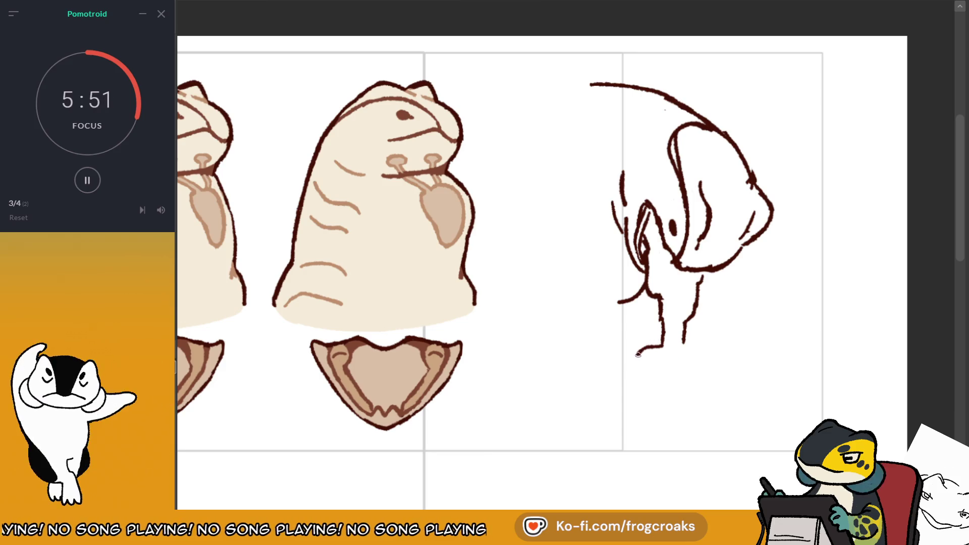
{"action": "left_click_drag", "start_coordinate": [685, 341], "coordinate": [704, 348]}
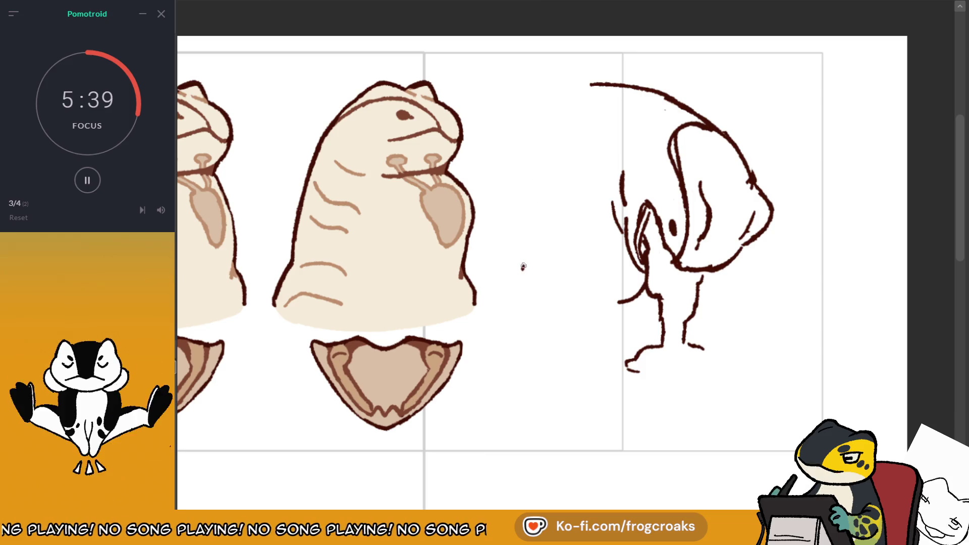
{"action": "mouse_move", "coordinate": [553, 219]}
{"action": "left_mouse_down"}
{"action": "mouse_move", "coordinate": [516, 251]}
{"action": "mouse_move", "coordinate": [580, 249]}
{"action": "left_mouse_up"}
Rough in the middle creature's head outline, zigzag brow, chin and cheek curves.
{"action": "key", "text": "ctrl+z"}
{"action": "left_click_drag", "start_coordinate": [527, 231], "coordinate": [540, 283]}
{"action": "key", "text": "ctrl+z"}
{"action": "left_click_drag", "start_coordinate": [517, 248], "coordinate": [552, 289]}
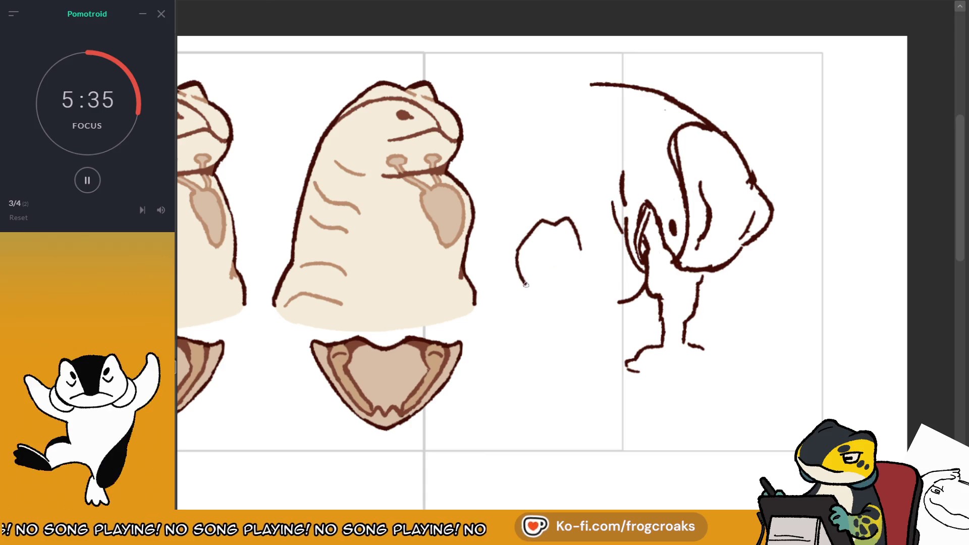
{"action": "left_click_drag", "start_coordinate": [517, 204], "coordinate": [515, 227]}
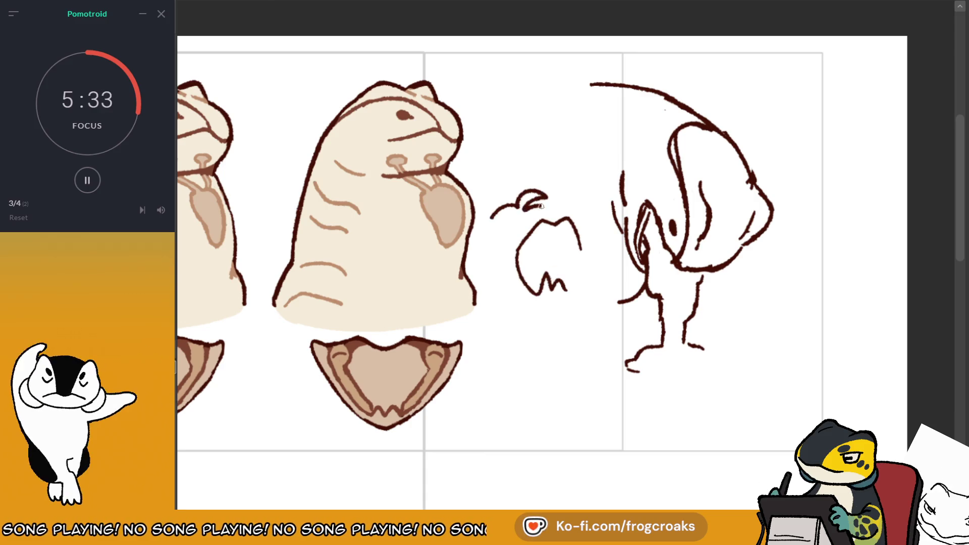
{"action": "left_click_drag", "start_coordinate": [584, 214], "coordinate": [620, 226]}
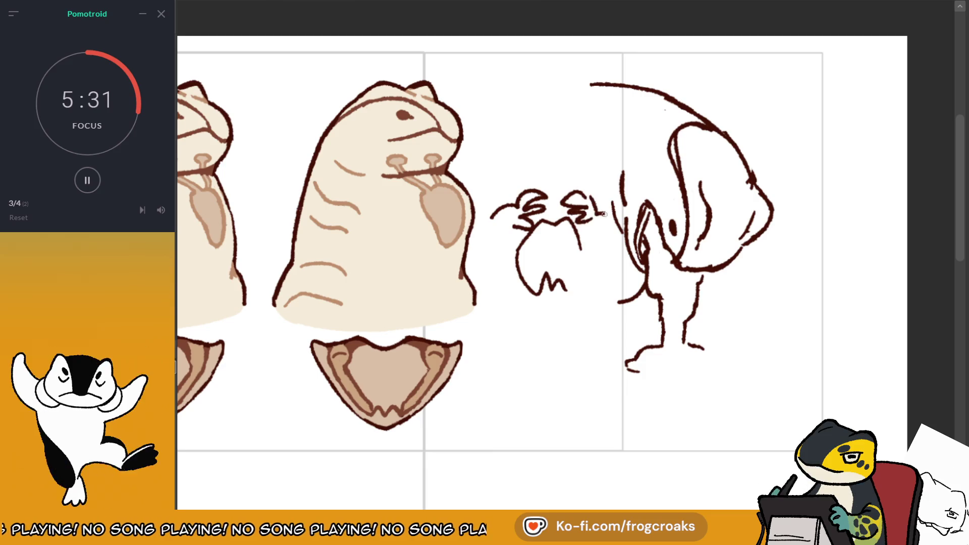
{"action": "mouse_move", "coordinate": [508, 228]}
{"action": "left_mouse_down"}
{"action": "mouse_move", "coordinate": [517, 269]}
{"action": "mouse_move", "coordinate": [501, 287]}
{"action": "mouse_move", "coordinate": [528, 303]}
{"action": "left_mouse_up"}
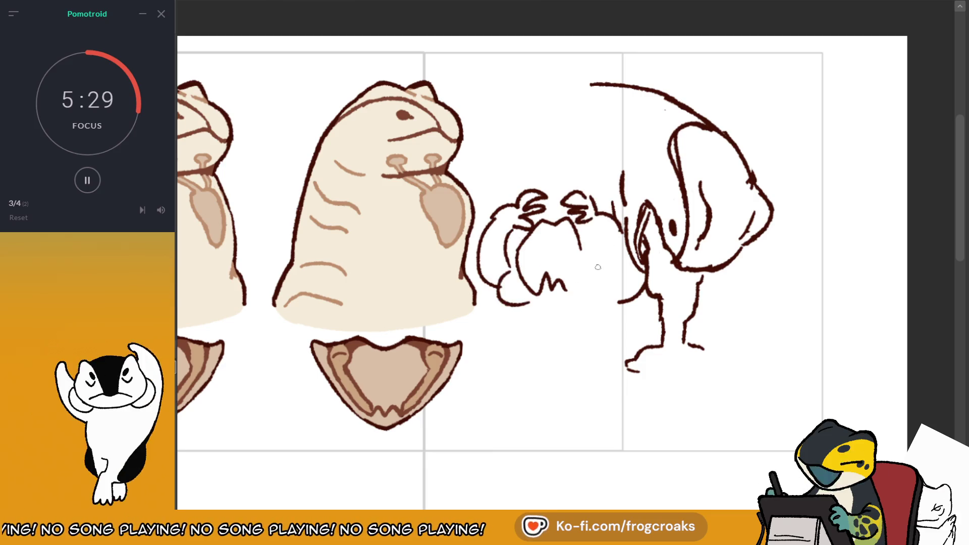
{"action": "left_click_drag", "start_coordinate": [591, 261], "coordinate": [584, 299]}
{"action": "left_click_drag", "start_coordinate": [586, 226], "coordinate": [593, 260]}
{"action": "left_click_drag", "start_coordinate": [612, 221], "coordinate": [620, 235]}
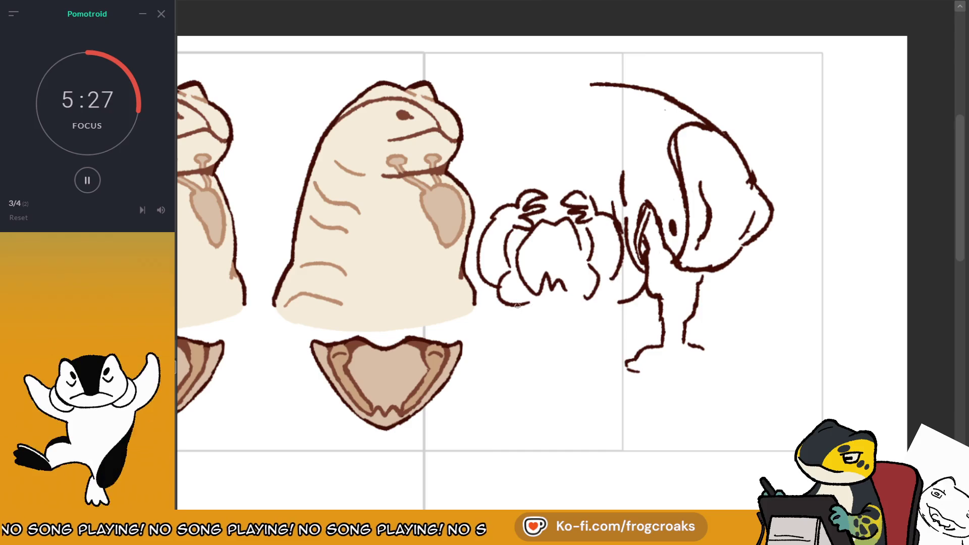
Sketch the neck line and the right leg and foot, undoing stray strokes.
{"action": "left_click_drag", "start_coordinate": [511, 309], "coordinate": [525, 393]}
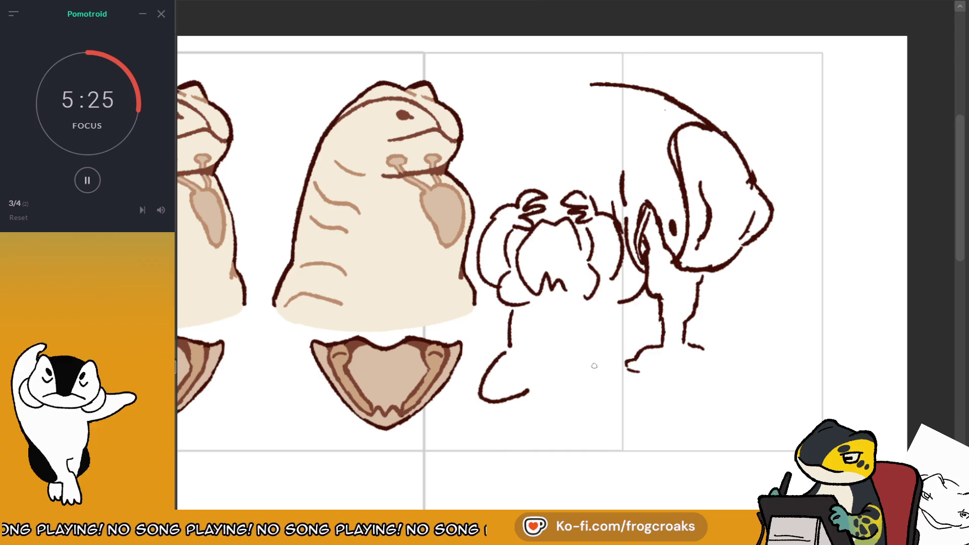
{"action": "left_click_drag", "start_coordinate": [586, 348], "coordinate": [573, 394]}
{"action": "left_click_drag", "start_coordinate": [583, 305], "coordinate": [586, 349]}
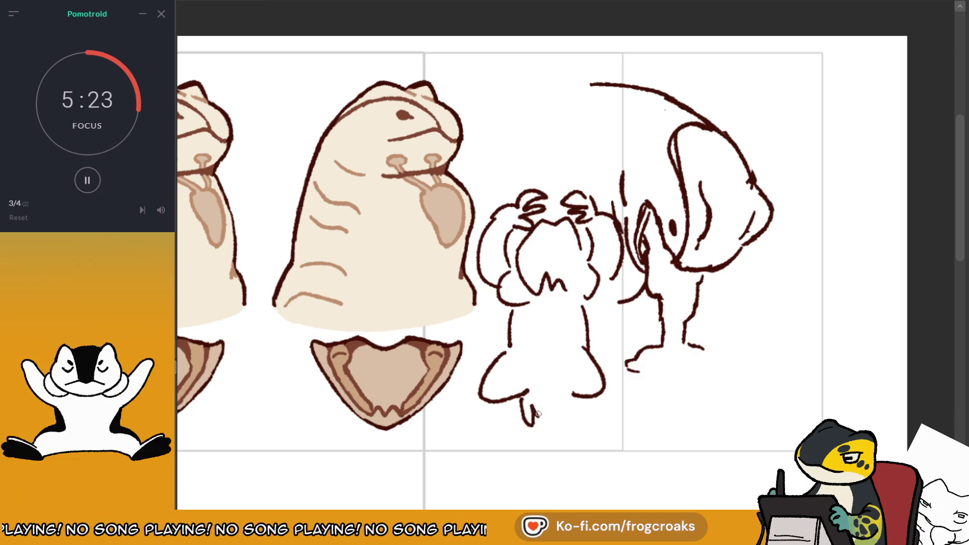
{"action": "key", "text": "ctrl+z"}
{"action": "mouse_move", "coordinate": [538, 368]}
{"action": "left_mouse_down"}
{"action": "mouse_move", "coordinate": [549, 393]}
{"action": "mouse_move", "coordinate": [522, 374]}
{"action": "mouse_move", "coordinate": [555, 397]}
{"action": "mouse_move", "coordinate": [538, 406]}
{"action": "mouse_move", "coordinate": [573, 408]}
{"action": "left_mouse_up"}
{"action": "key", "text": "ctrl+z"}
{"action": "key", "text": "ctrl+z"}
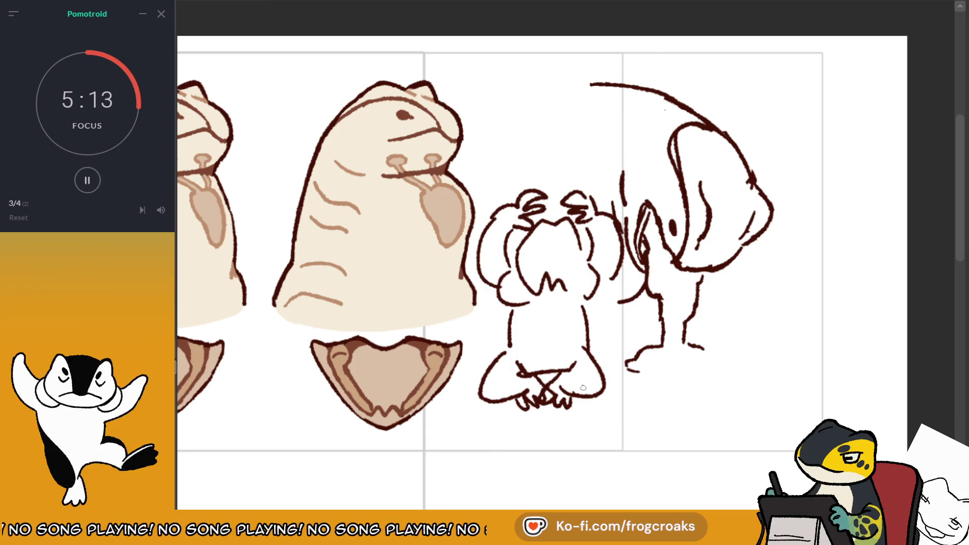
Add cheek and eye lines to the face and begin outlining the sketch for selection.
{"action": "left_click_drag", "start_coordinate": [521, 229], "coordinate": [507, 246]}
{"action": "left_click_drag", "start_coordinate": [546, 209], "coordinate": [586, 207]}
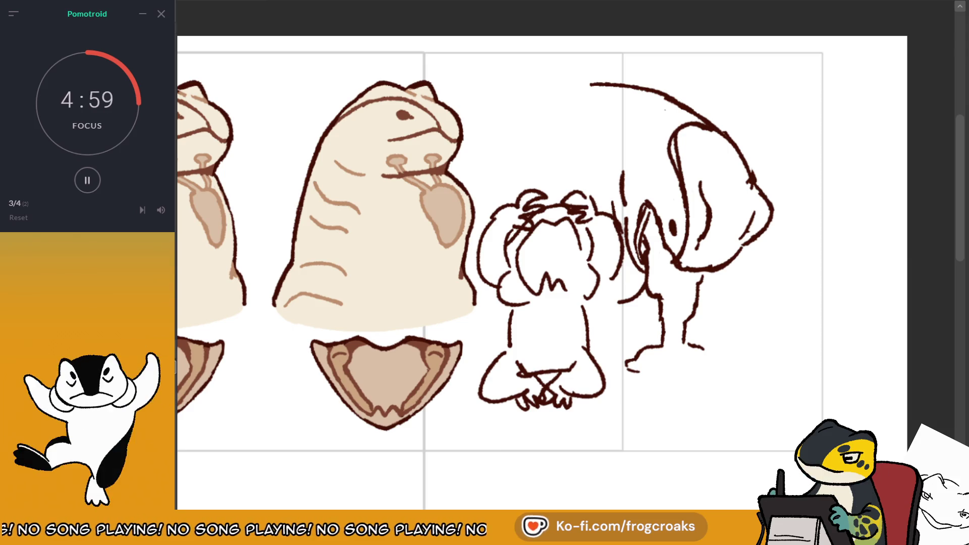
{"action": "left_click_drag", "start_coordinate": [476, 359], "coordinate": [630, 225]}
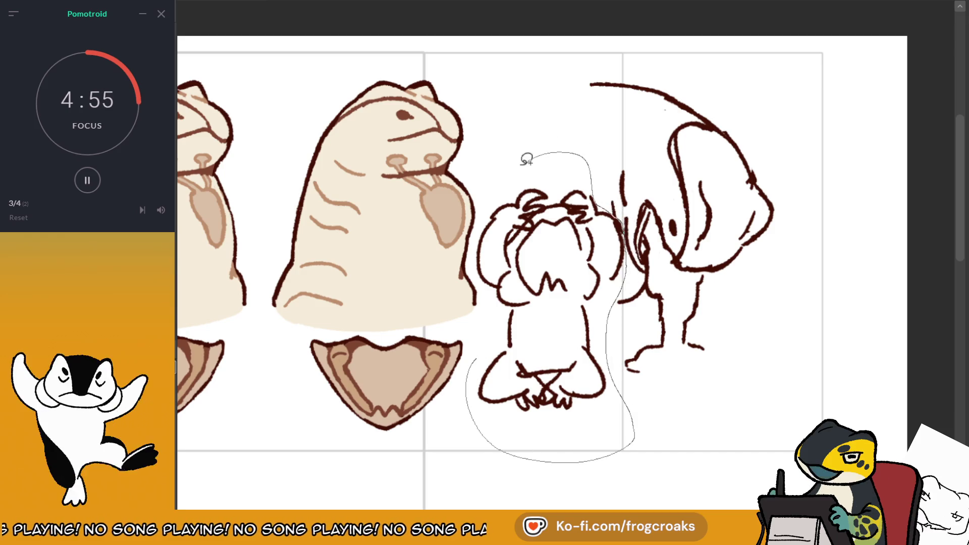
Erase the front-facing seated creature sketch in the middle panel, then try and undo a stroke by the snout.
{"action": "left_click_drag", "start_coordinate": [630, 224], "coordinate": [483, 342]}
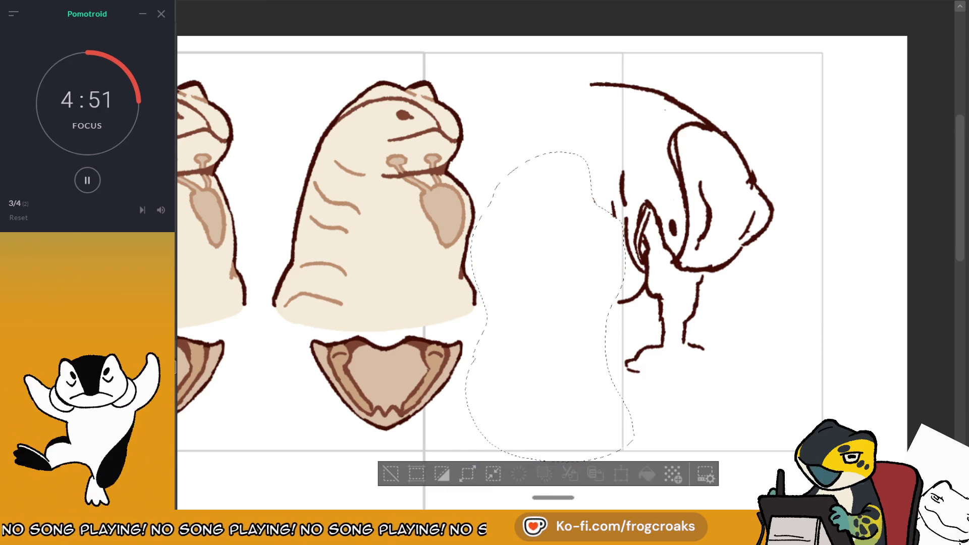
{"action": "left_click", "coordinate": [392, 477]}
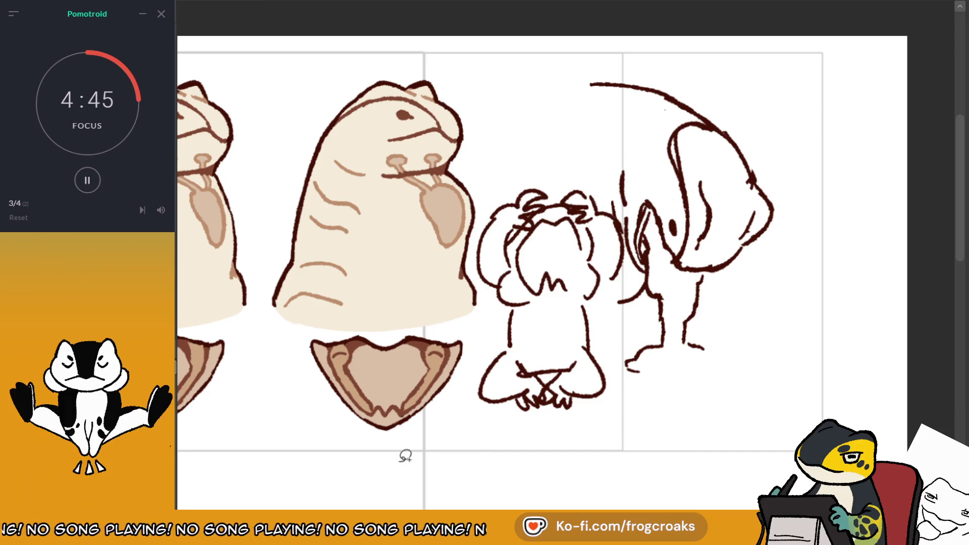
{"action": "key", "text": "ctrl+z"}
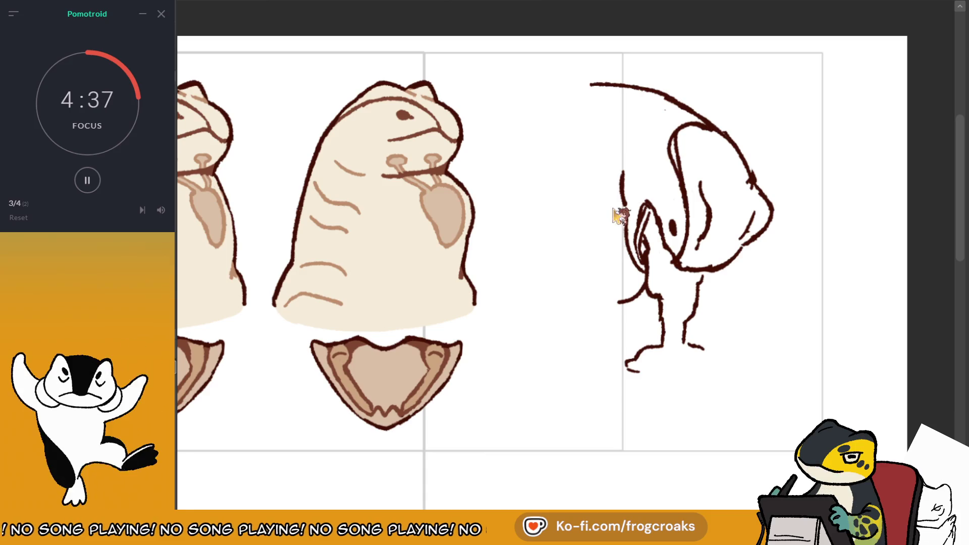
{"action": "left_click_drag", "start_coordinate": [604, 197], "coordinate": [625, 238]}
{"action": "key", "text": "ctrl+z"}
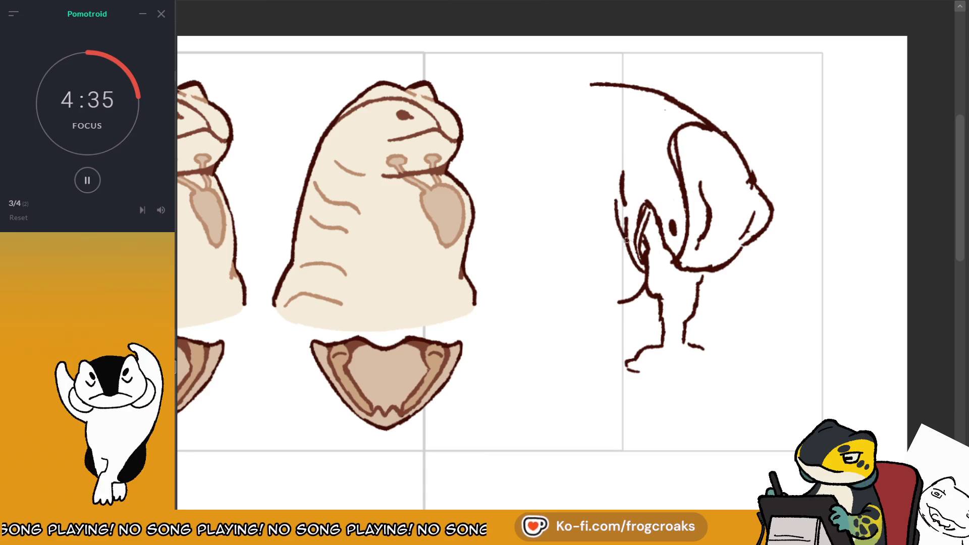
Mirror the view, pan to the side-view head, and erase the dangling neck and body strokes below it.
{"action": "key", "text": "ctrl+z"}
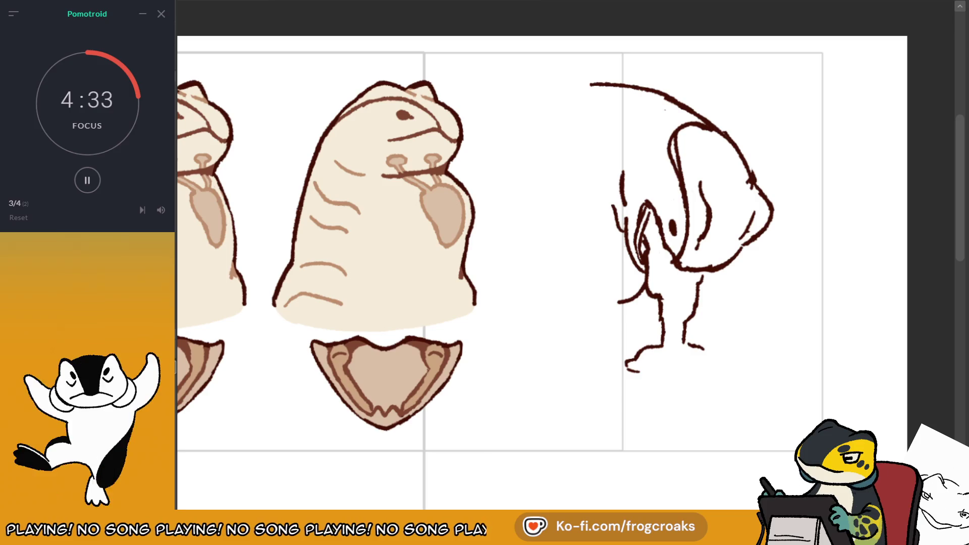
{"action": "key", "text": "m"}
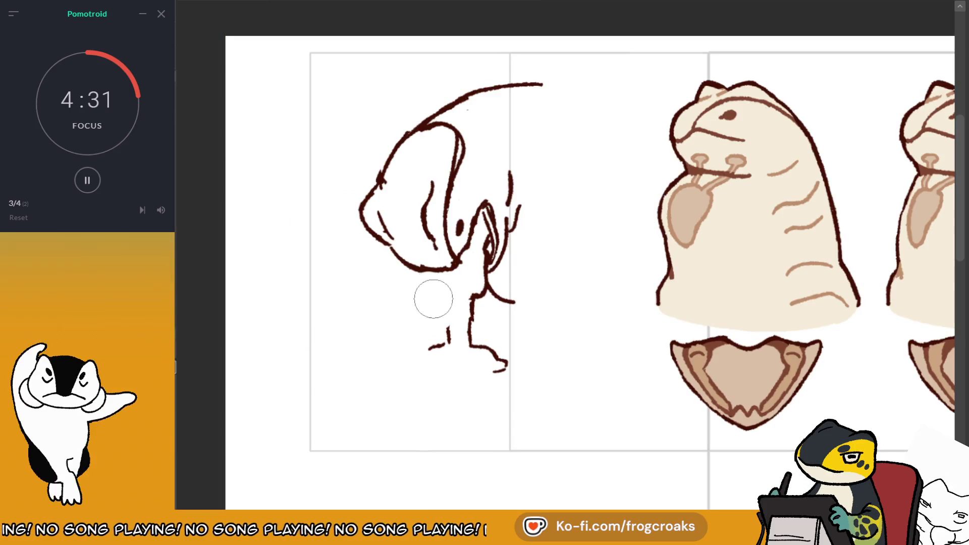
{"action": "mouse_move", "coordinate": [443, 287]}
{"action": "left_mouse_down"}
{"action": "mouse_move", "coordinate": [394, 244]}
{"action": "mouse_move", "coordinate": [388, 271]}
{"action": "left_mouse_up"}
{"action": "key", "text": "ctrl+z"}
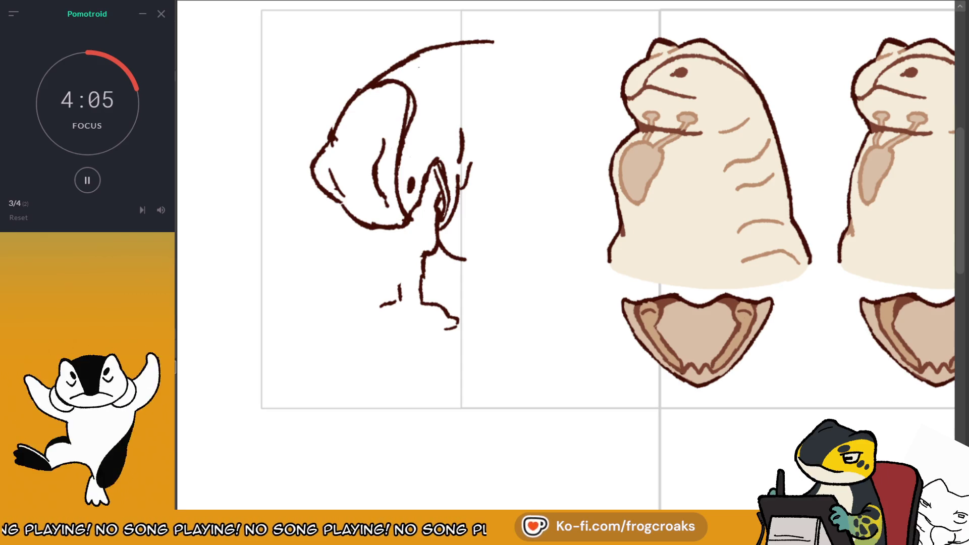
{"action": "mouse_move", "coordinate": [429, 232]}
{"action": "left_mouse_down"}
{"action": "mouse_move", "coordinate": [411, 271]}
{"action": "mouse_move", "coordinate": [422, 316]}
{"action": "mouse_move", "coordinate": [456, 325]}
{"action": "left_mouse_up"}
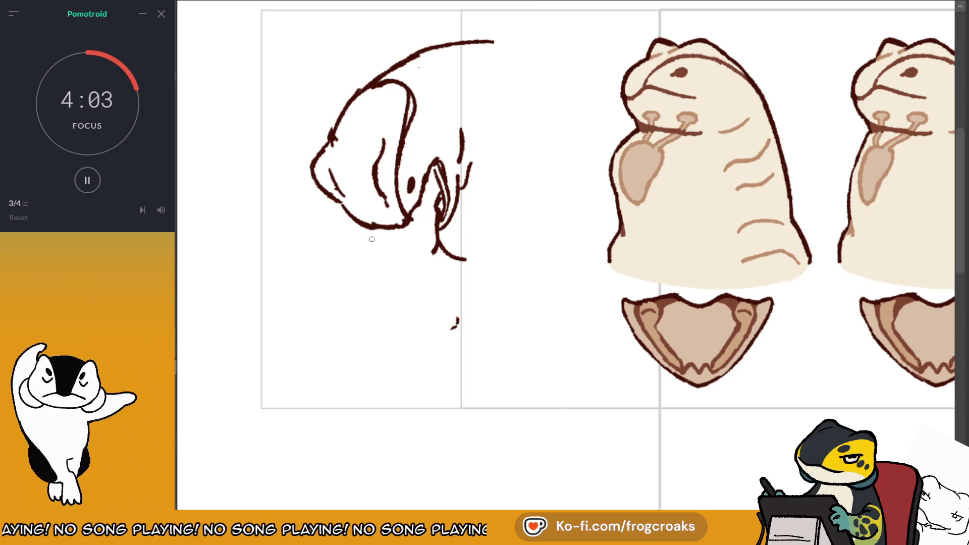
Try curved strokes under the head and a longer bottom curl for the cloud body, undoing the misses.
{"action": "mouse_move", "coordinate": [367, 231]}
{"action": "left_mouse_down"}
{"action": "mouse_move", "coordinate": [387, 272]}
{"action": "mouse_move", "coordinate": [381, 297]}
{"action": "mouse_move", "coordinate": [391, 300]}
{"action": "mouse_move", "coordinate": [365, 280]}
{"action": "left_mouse_up"}
{"action": "key", "text": "ctrl+z"}
{"action": "key", "text": "ctrl+z"}
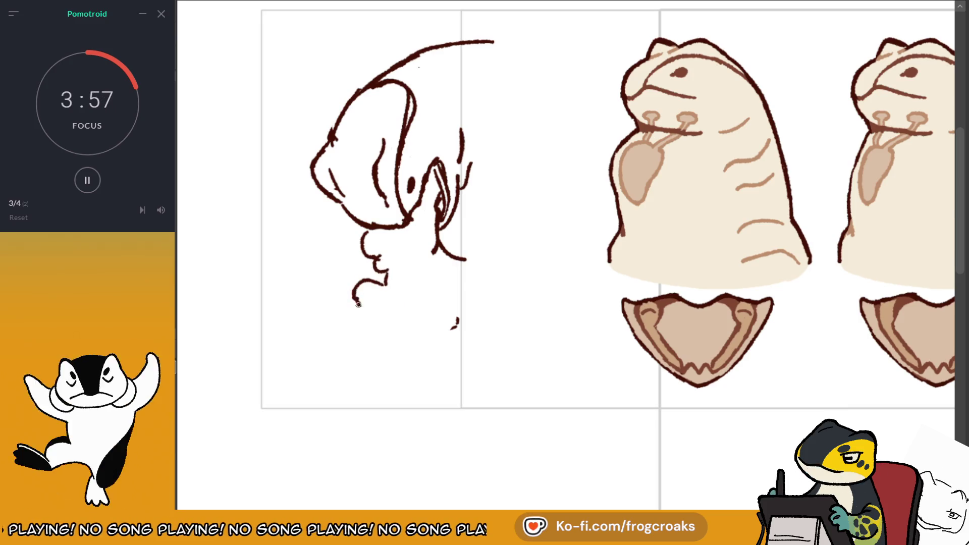
{"action": "left_click_drag", "start_coordinate": [339, 312], "coordinate": [356, 327]}
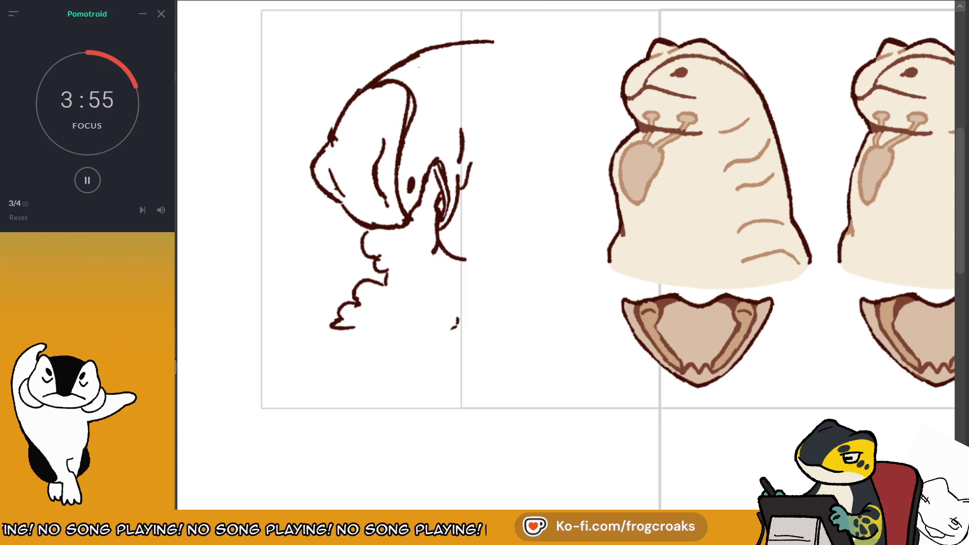
{"action": "key", "text": "m"}
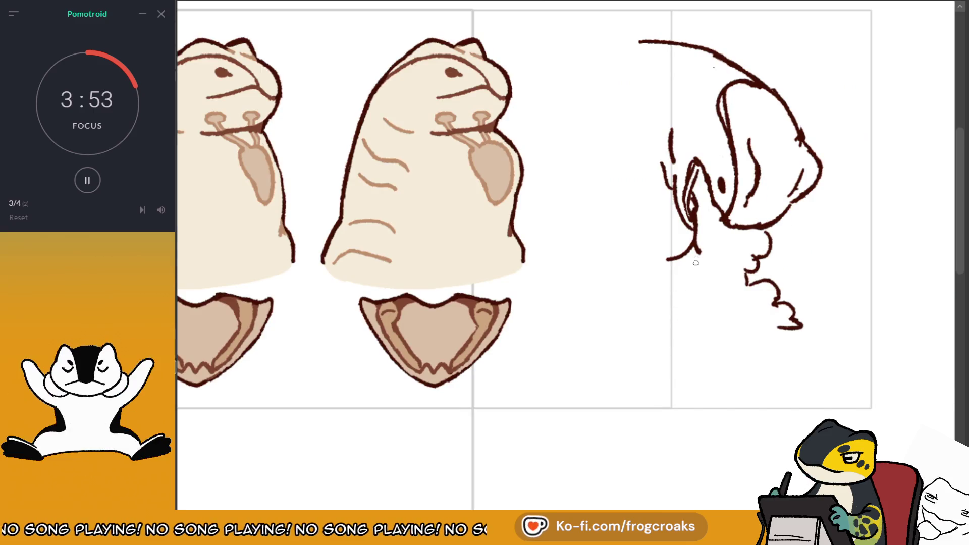
{"action": "key", "text": "ctrl+z"}
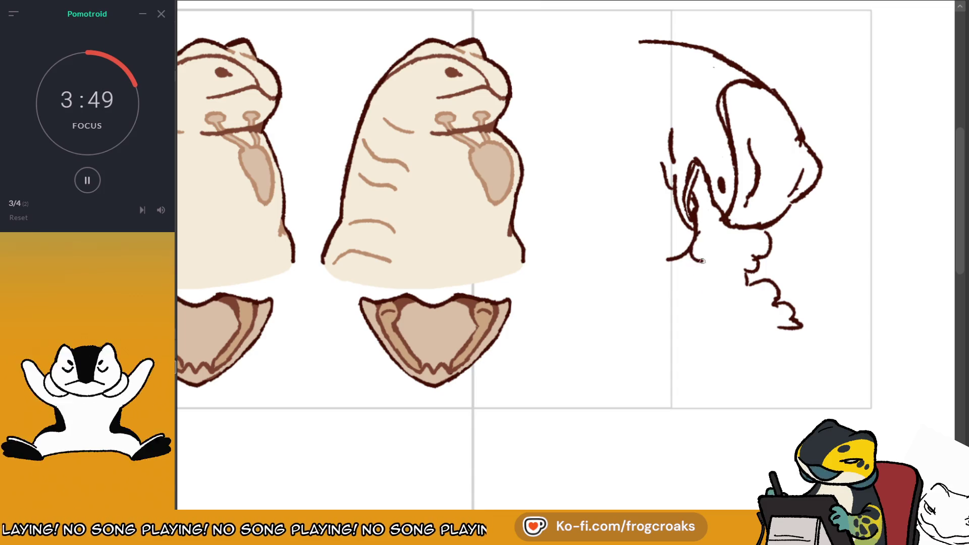
Draw the cloud body's bottom edge as wavy puffs from the lower-left curl to the lower-right.
{"action": "left_click_drag", "start_coordinate": [685, 312], "coordinate": [747, 337]}
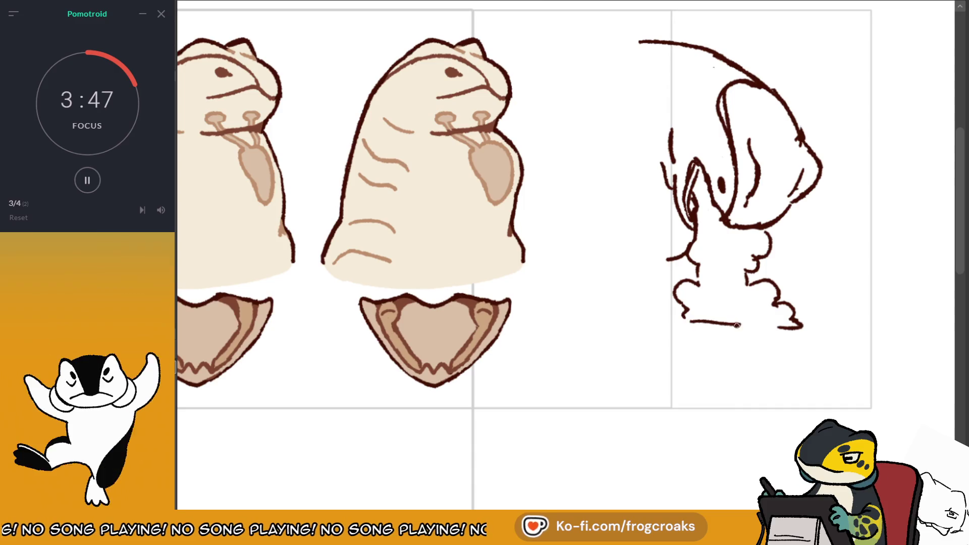
{"action": "key", "text": "ctrl+z"}
{"action": "left_click_drag", "start_coordinate": [704, 292], "coordinate": [732, 305]}
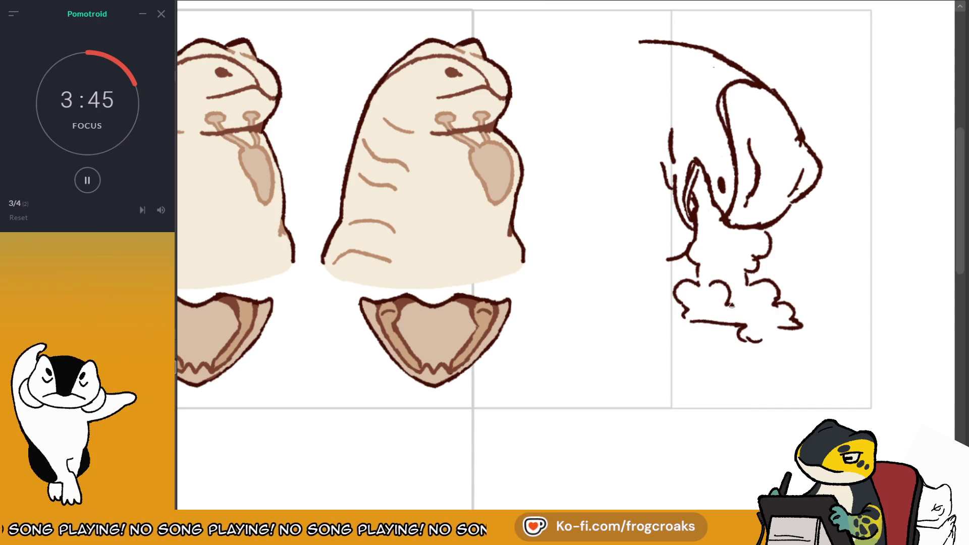
{"action": "left_click_drag", "start_coordinate": [769, 341], "coordinate": [794, 337]}
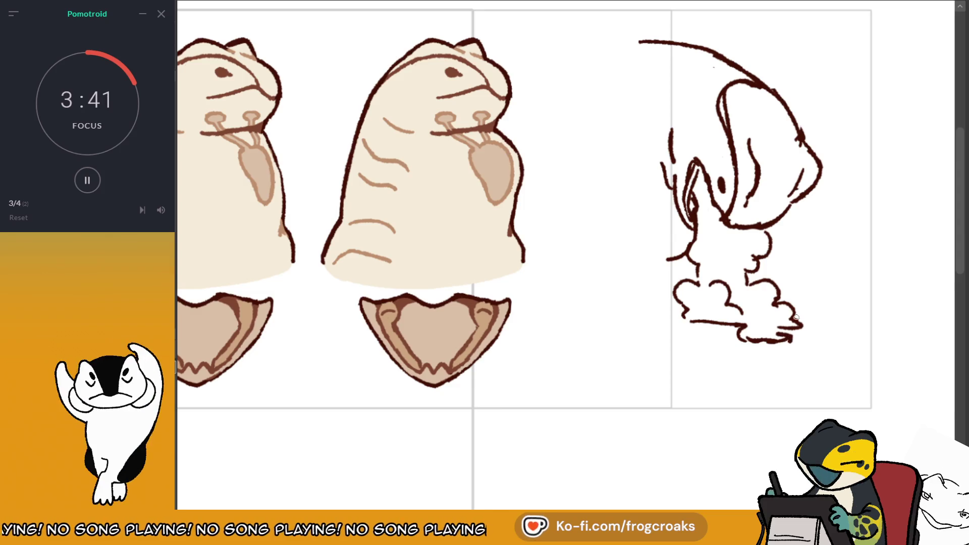
{"action": "key", "text": "ctrl+z"}
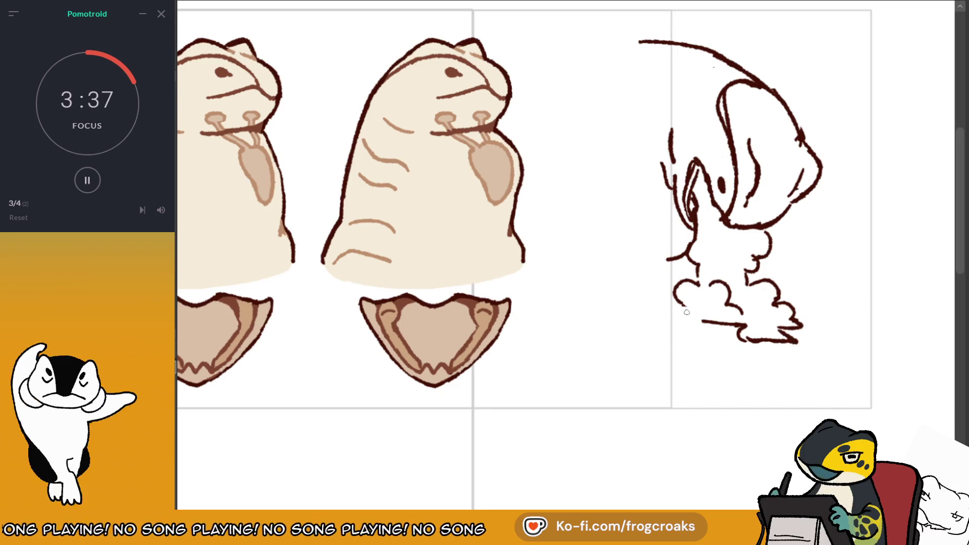
{"action": "left_click_drag", "start_coordinate": [679, 317], "coordinate": [702, 320]}
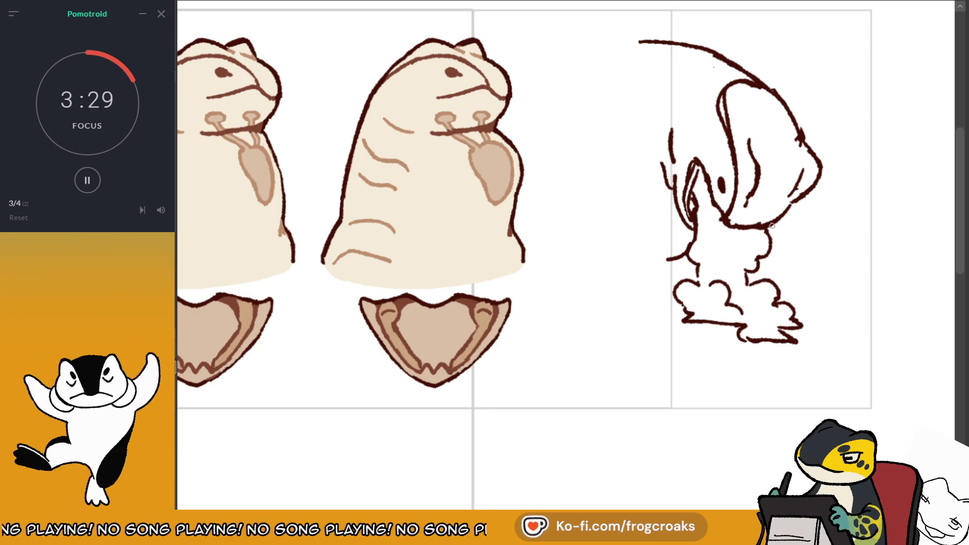
{"action": "mouse_move", "coordinate": [774, 342]}
{"action": "left_mouse_down"}
{"action": "mouse_move", "coordinate": [756, 343]}
{"action": "mouse_move", "coordinate": [780, 330]}
{"action": "left_mouse_up"}
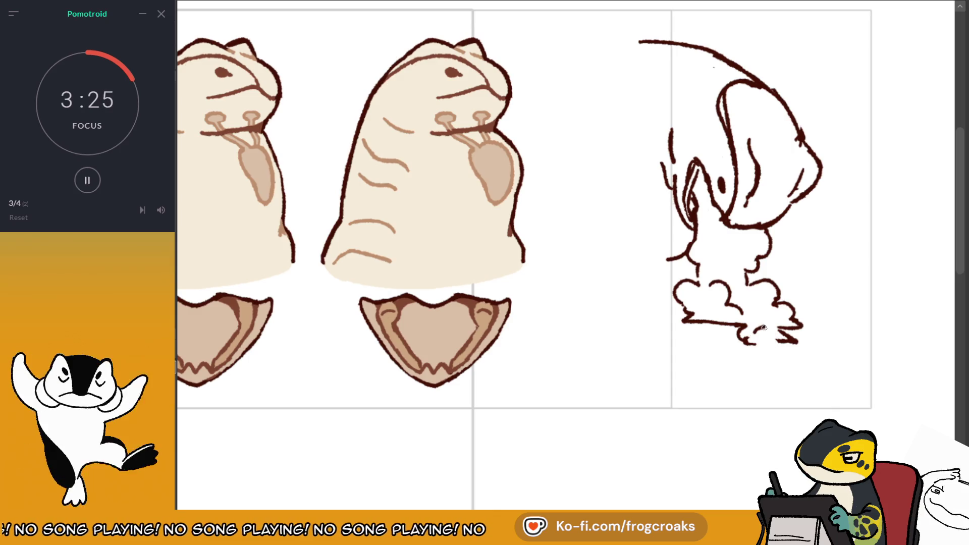
{"action": "left_click_drag", "start_coordinate": [754, 345], "coordinate": [771, 349]}
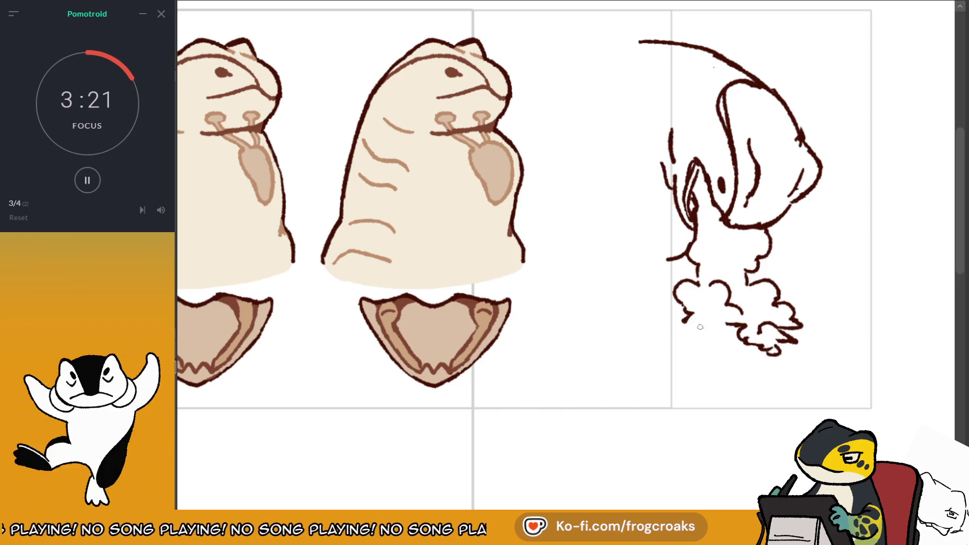
{"action": "left_click_drag", "start_coordinate": [684, 317], "coordinate": [727, 330]}
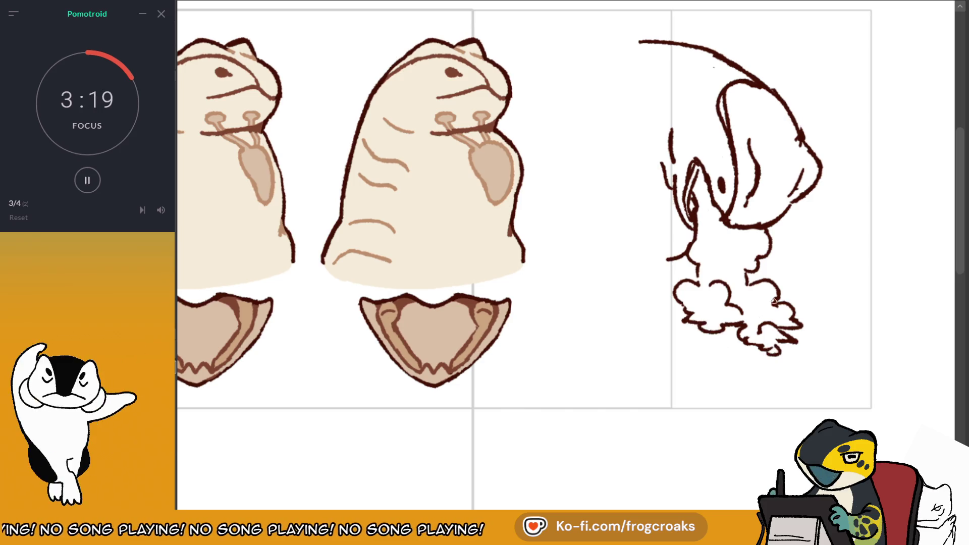
{"action": "mouse_move", "coordinate": [755, 362]}
{"action": "left_mouse_down"}
{"action": "mouse_move", "coordinate": [757, 344]}
{"action": "mouse_move", "coordinate": [740, 347]}
{"action": "left_mouse_up"}
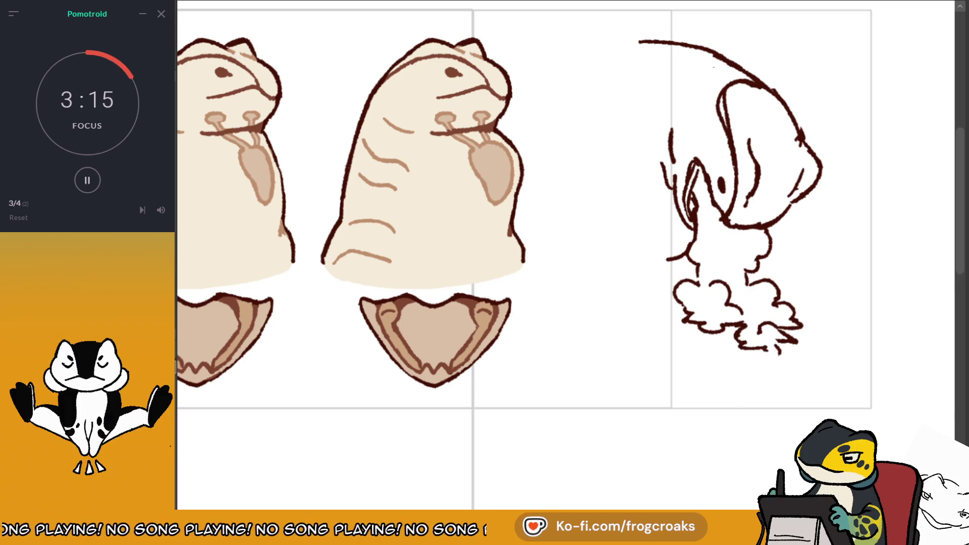
In the mirrored view, erase the squiggly neck strokes, faint inner-ear strokes and the stray line beside the neck.
{"action": "key", "text": "m"}
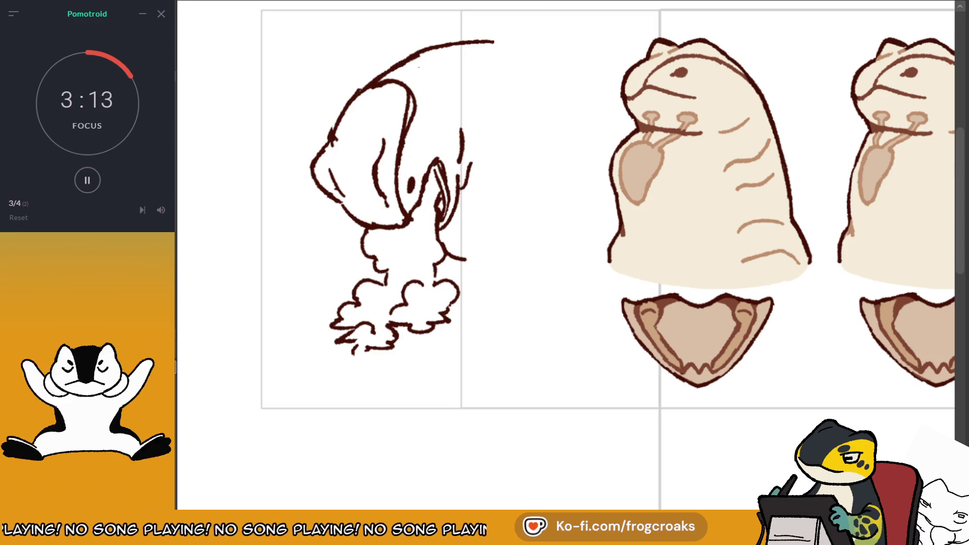
{"action": "mouse_move", "coordinate": [357, 246]}
{"action": "left_mouse_down"}
{"action": "mouse_move", "coordinate": [383, 235]}
{"action": "mouse_move", "coordinate": [375, 268]}
{"action": "left_mouse_up"}
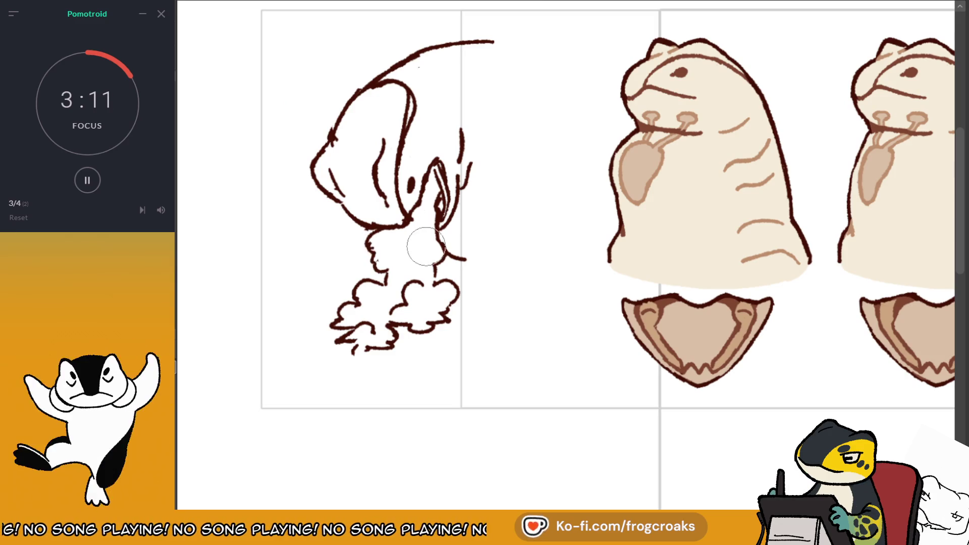
{"action": "mouse_move", "coordinate": [438, 198]}
{"action": "left_mouse_down"}
{"action": "mouse_move", "coordinate": [439, 220]}
{"action": "mouse_move", "coordinate": [448, 198]}
{"action": "mouse_move", "coordinate": [439, 228]}
{"action": "mouse_move", "coordinate": [446, 191]}
{"action": "mouse_move", "coordinate": [442, 224]}
{"action": "left_mouse_up"}
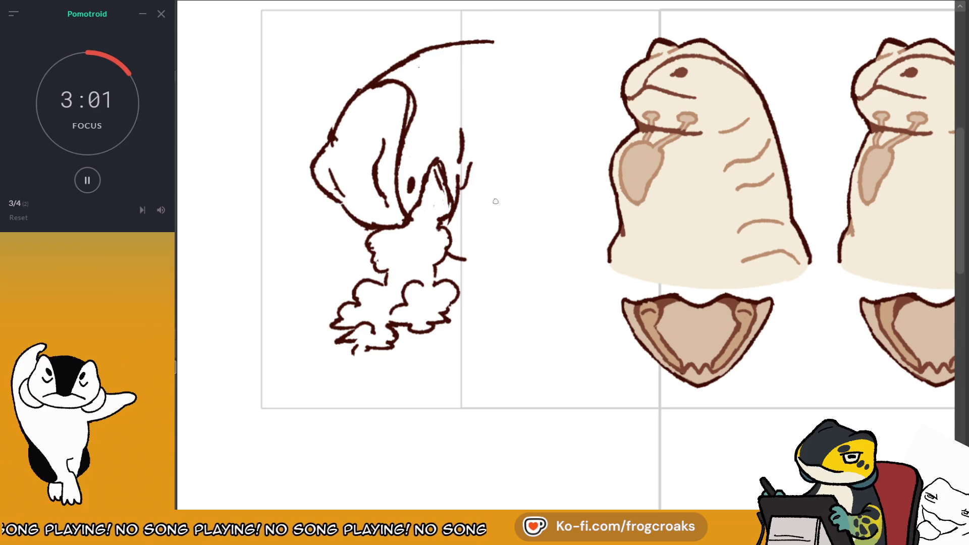
{"action": "key", "text": "m"}
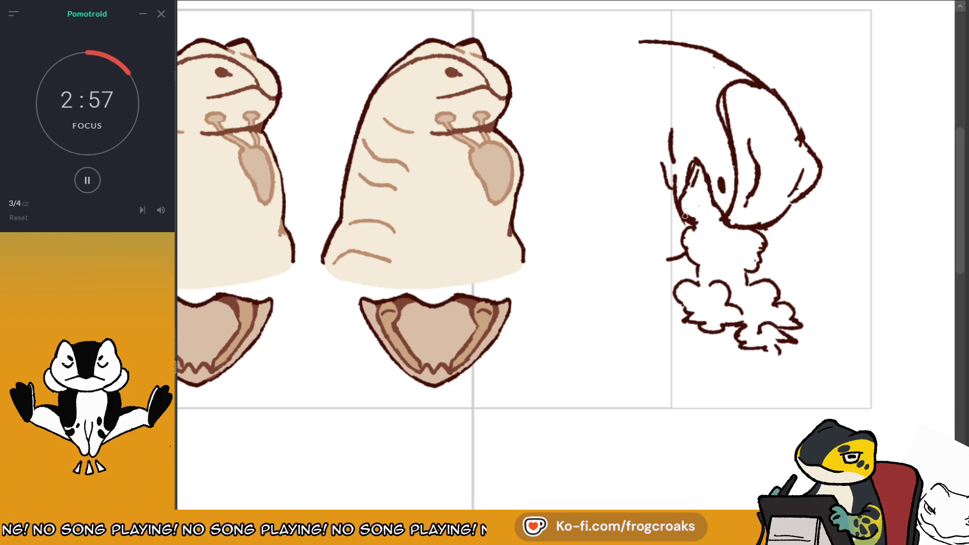
{"action": "left_click_drag", "start_coordinate": [676, 211], "coordinate": [676, 193]}
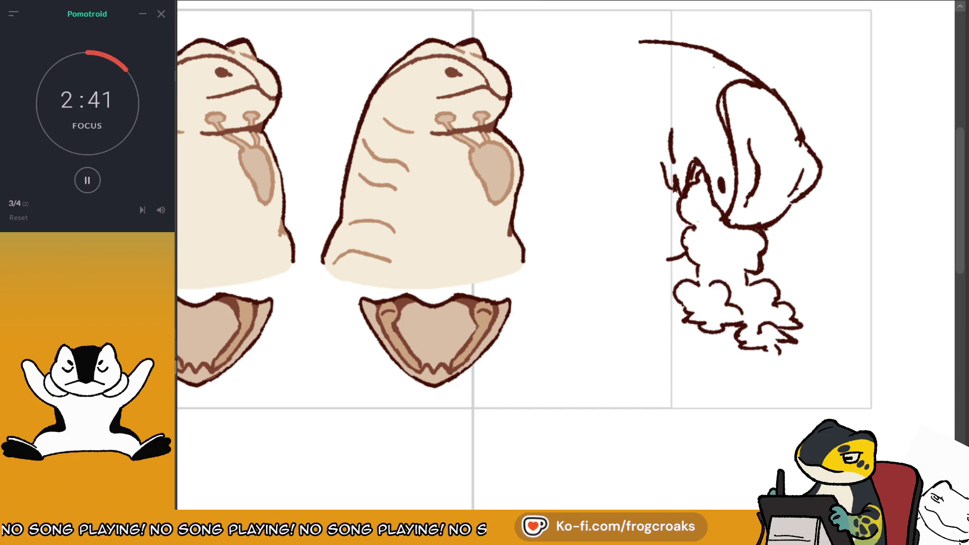
Flip the view back and forth and add a diagonal stroke left of the face.
{"action": "key", "text": "m"}
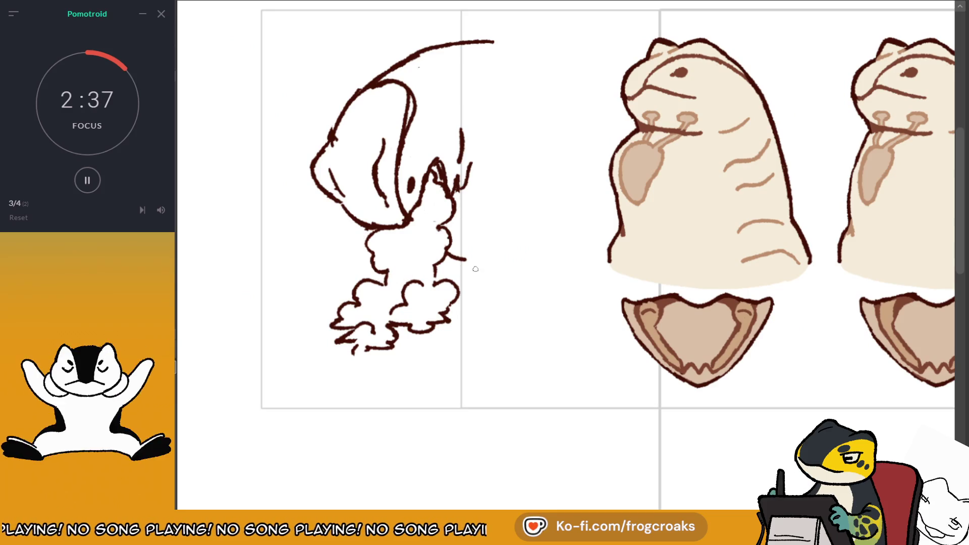
{"action": "key", "text": "m"}
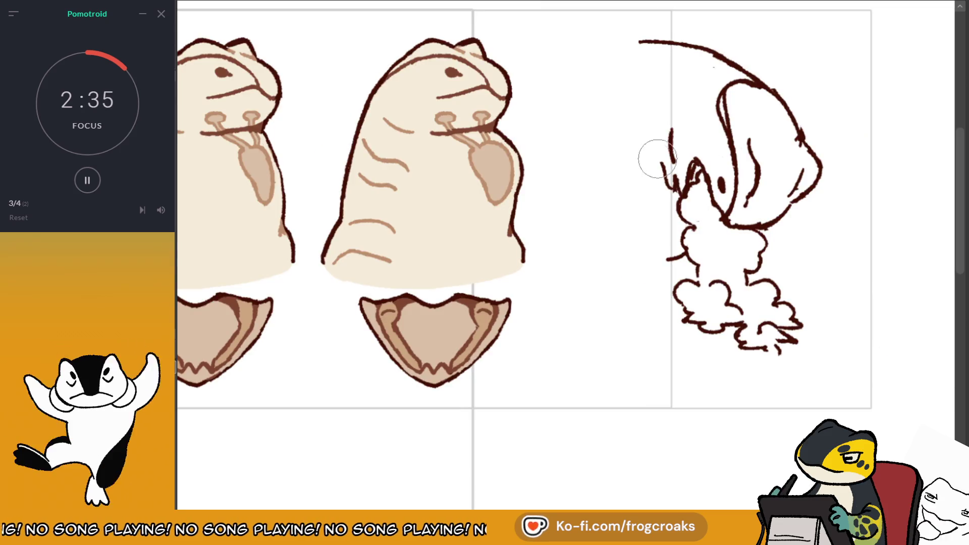
{"action": "left_click_drag", "start_coordinate": [651, 140], "coordinate": [676, 188]}
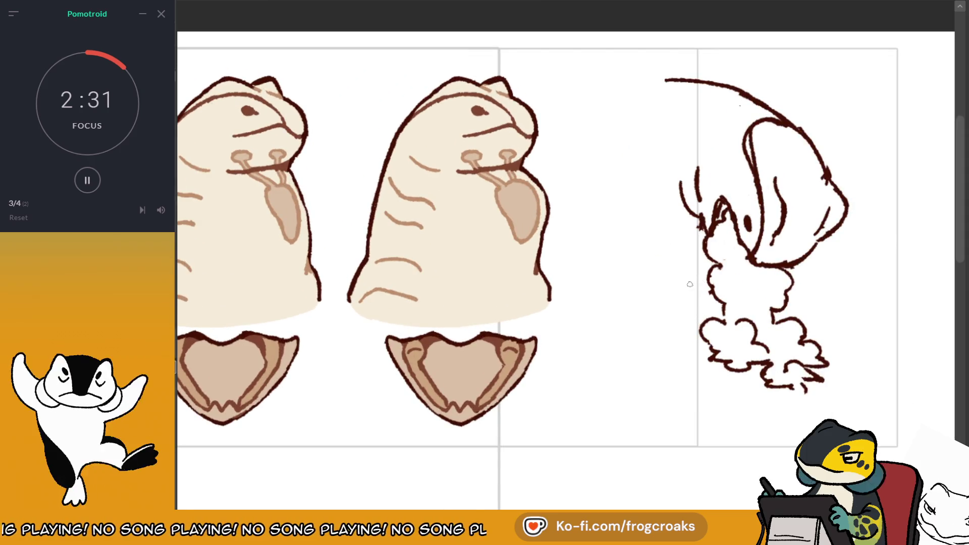
Redraw the arm stroke higher and try several extensions off the top arc.
{"action": "key", "text": "ctrl+z"}
{"action": "key", "text": "ctrl+z"}
{"action": "left_click_drag", "start_coordinate": [709, 273], "coordinate": [668, 266]}
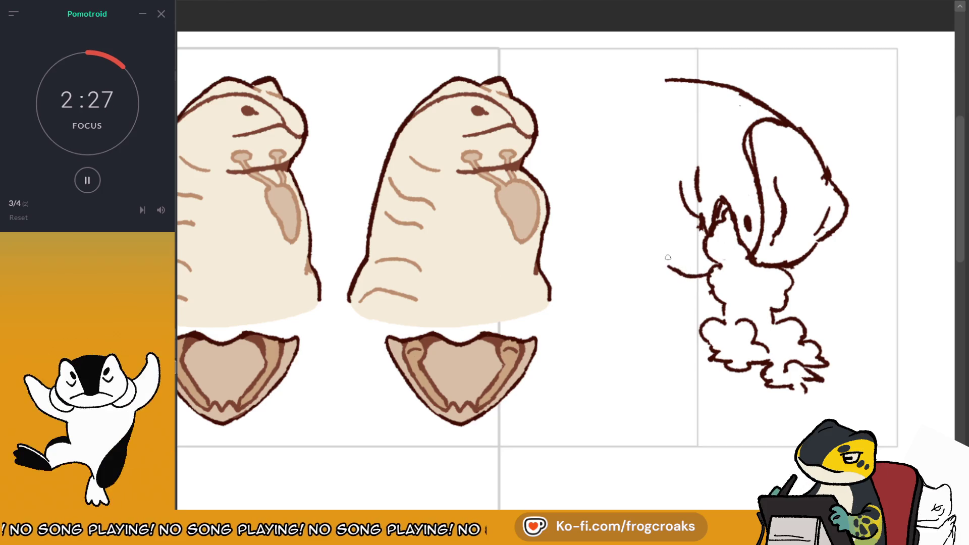
{"action": "left_click_drag", "start_coordinate": [636, 95], "coordinate": [613, 102]}
{"action": "key", "text": "ctrl+z"}
{"action": "mouse_move", "coordinate": [666, 81]}
{"action": "left_mouse_down"}
{"action": "mouse_move", "coordinate": [604, 115]}
{"action": "mouse_move", "coordinate": [619, 105]}
{"action": "left_mouse_up"}
{"action": "key", "text": "ctrl+z"}
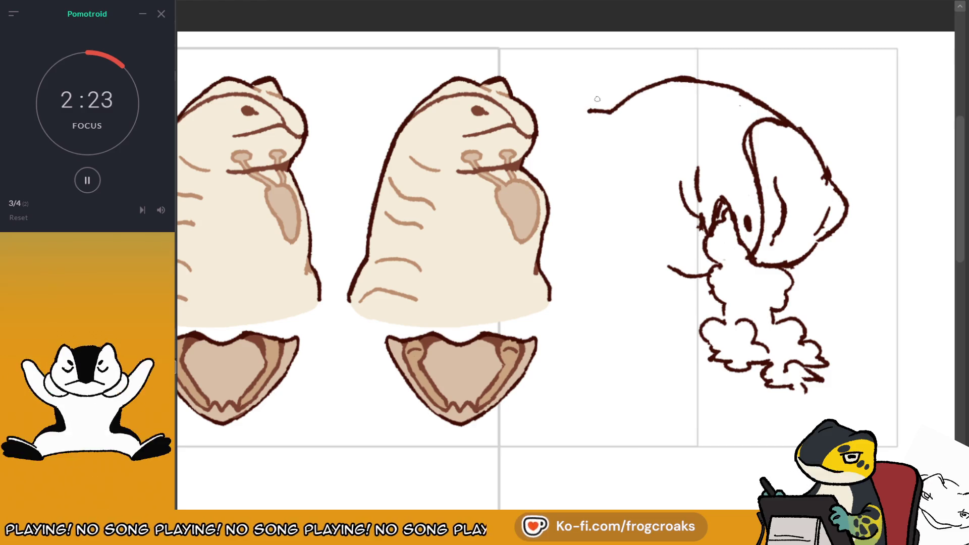
{"action": "key", "text": "m"}
{"action": "key", "text": "ctrl+z"}
{"action": "mouse_move", "coordinate": [468, 80]}
{"action": "left_mouse_down"}
{"action": "mouse_move", "coordinate": [454, 77]}
{"action": "mouse_move", "coordinate": [487, 84]}
{"action": "left_mouse_up"}
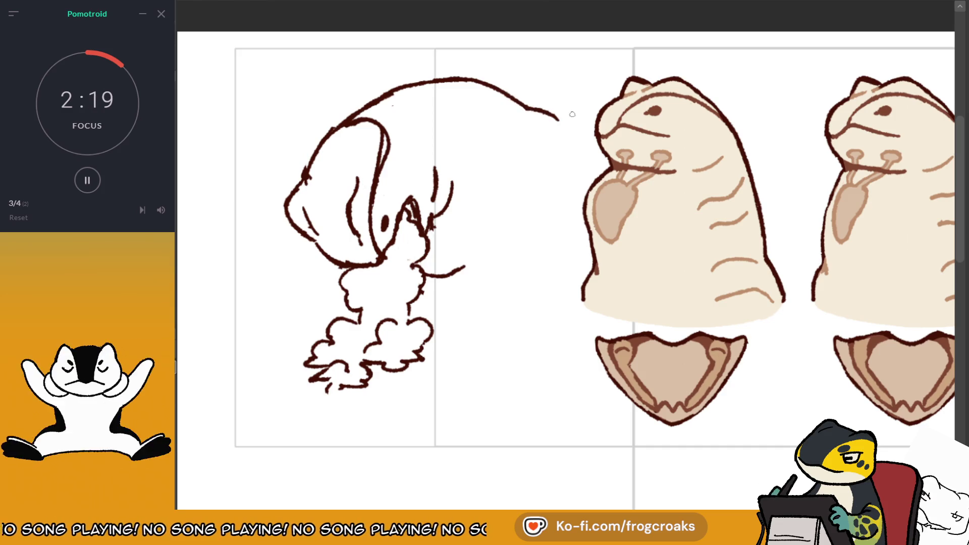
{"action": "key", "text": "ctrl+z"}
{"action": "key", "text": "ctrl+z"}
{"action": "key", "text": "ctrl+z"}
{"action": "key", "text": "ctrl+z"}
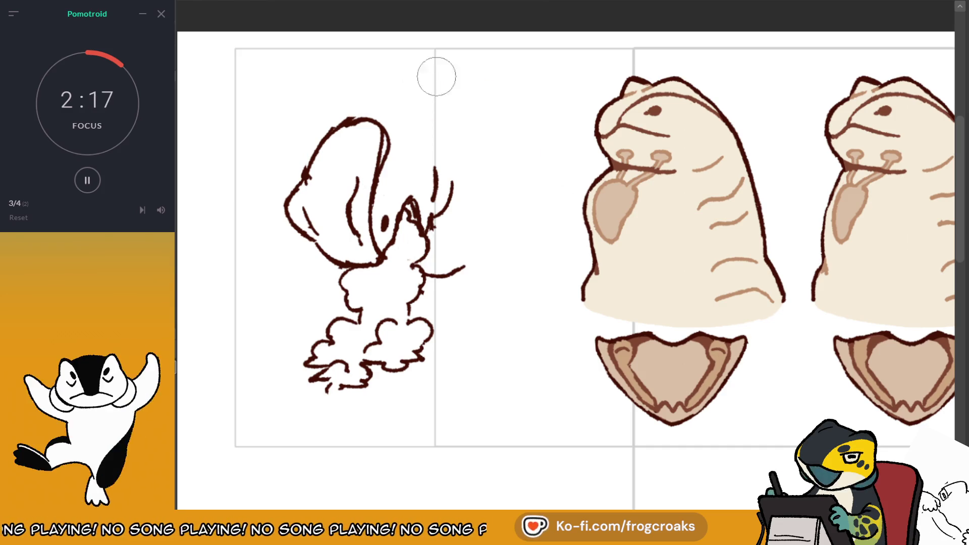
With the view rotated, draw the ear's long right-side curve, then reset rotation and zoom out.
{"action": "left_click_drag", "start_coordinate": [436, 76], "coordinate": [893, 89]}
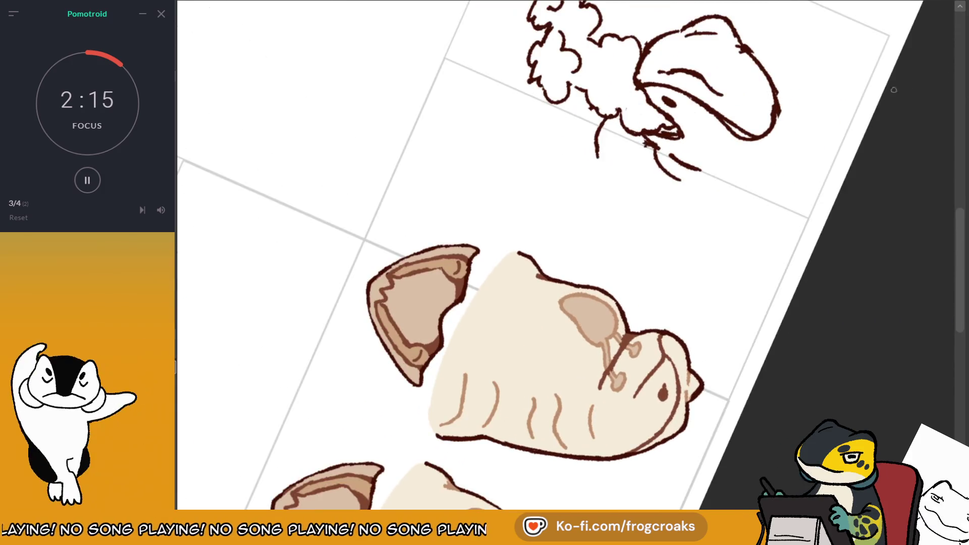
{"action": "key", "text": "ctrl+z"}
{"action": "left_click_drag", "start_coordinate": [772, 65], "coordinate": [807, 232]}
{"action": "key", "text": "ctrl+z"}
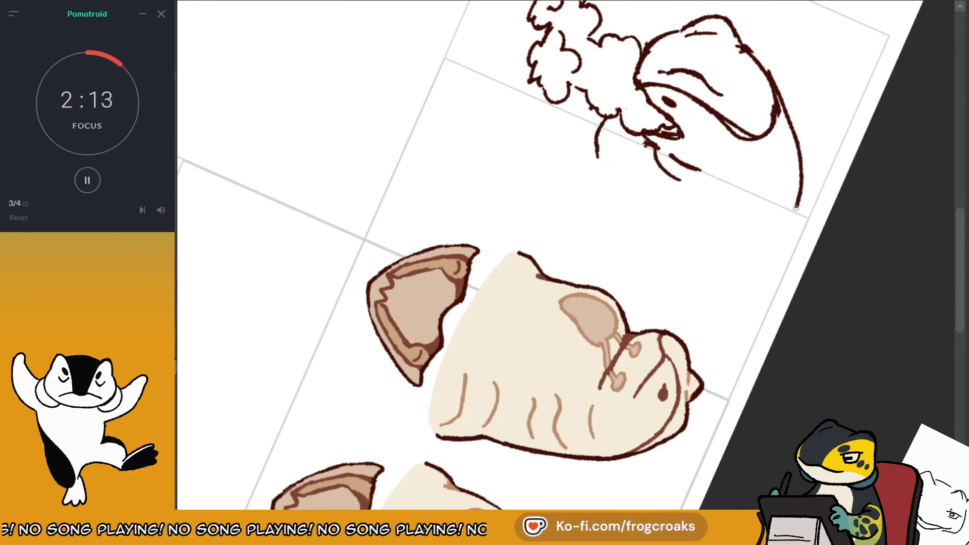
{"action": "left_click_drag", "start_coordinate": [772, 71], "coordinate": [740, 251]}
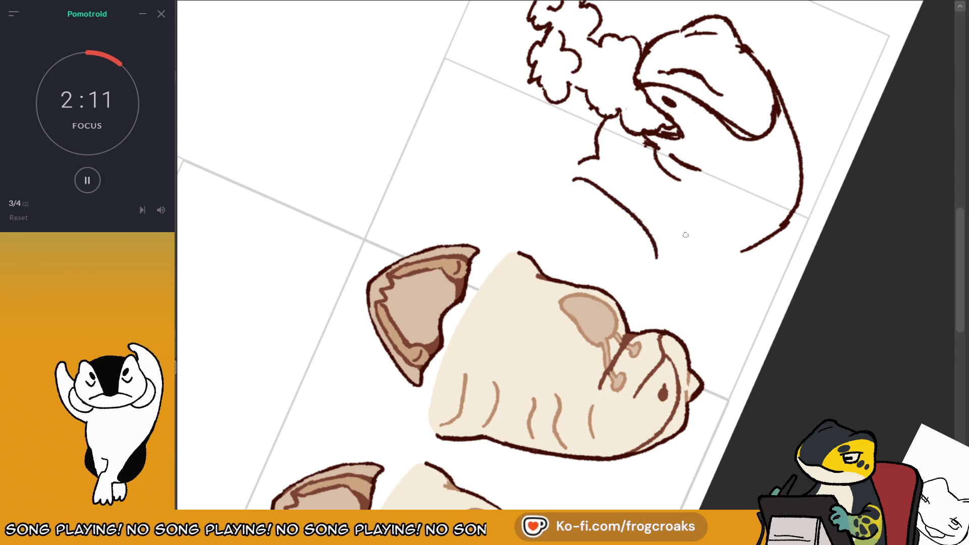
{"action": "key", "text": "5"}
{"action": "key", "text": "minus"}
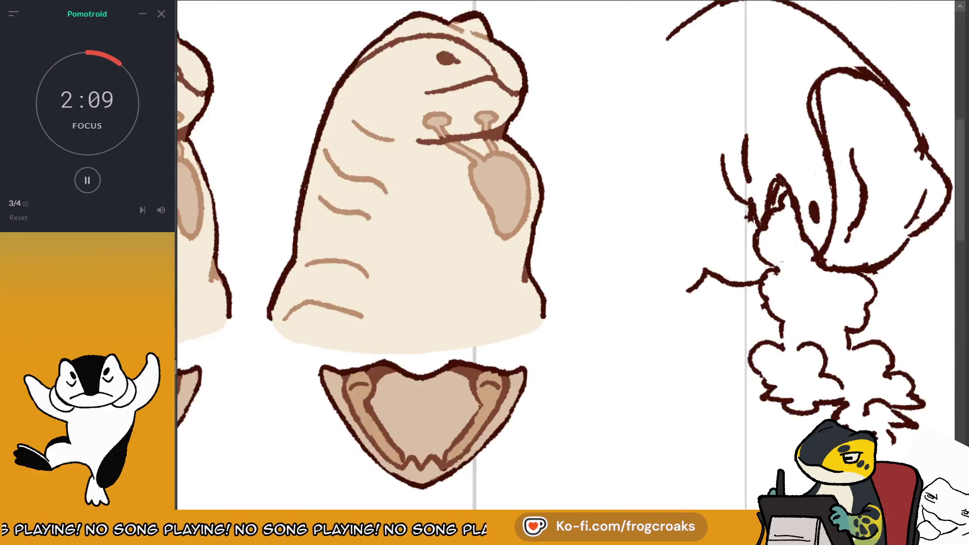
{"action": "key", "text": "minus"}
Draw a long arc over the head plus an inner head arc, redrawing the left part flatter.
{"action": "left_click_drag", "start_coordinate": [603, 101], "coordinate": [757, 152]}
{"action": "key", "text": "ctrl+z"}
{"action": "left_click_drag", "start_coordinate": [609, 100], "coordinate": [757, 149]}
{"action": "left_click_drag", "start_coordinate": [692, 125], "coordinate": [751, 152]}
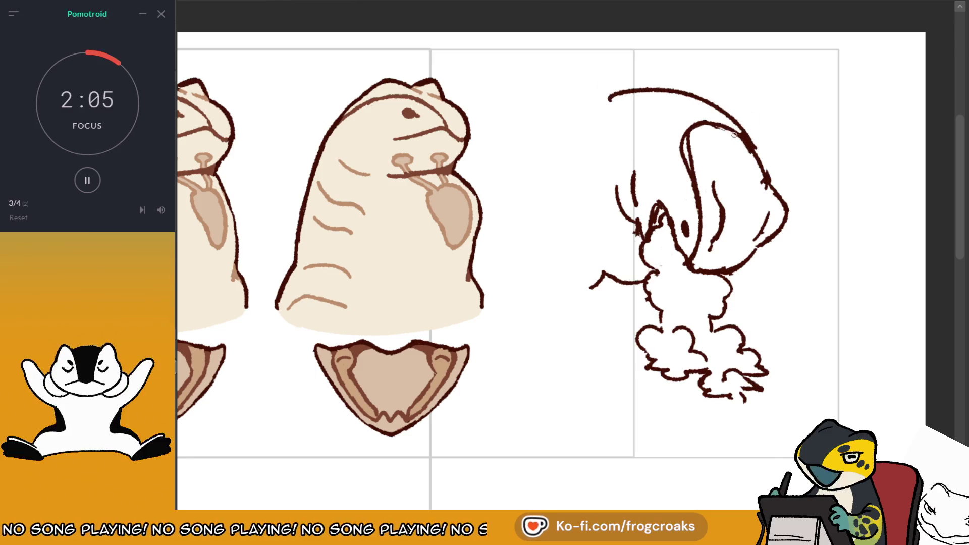
{"action": "mouse_move", "coordinate": [683, 131]}
{"action": "left_mouse_down"}
{"action": "mouse_move", "coordinate": [696, 127]}
{"action": "mouse_move", "coordinate": [601, 92]}
{"action": "mouse_move", "coordinate": [532, 130]}
{"action": "left_mouse_up"}
{"action": "key", "text": "ctrl+z"}
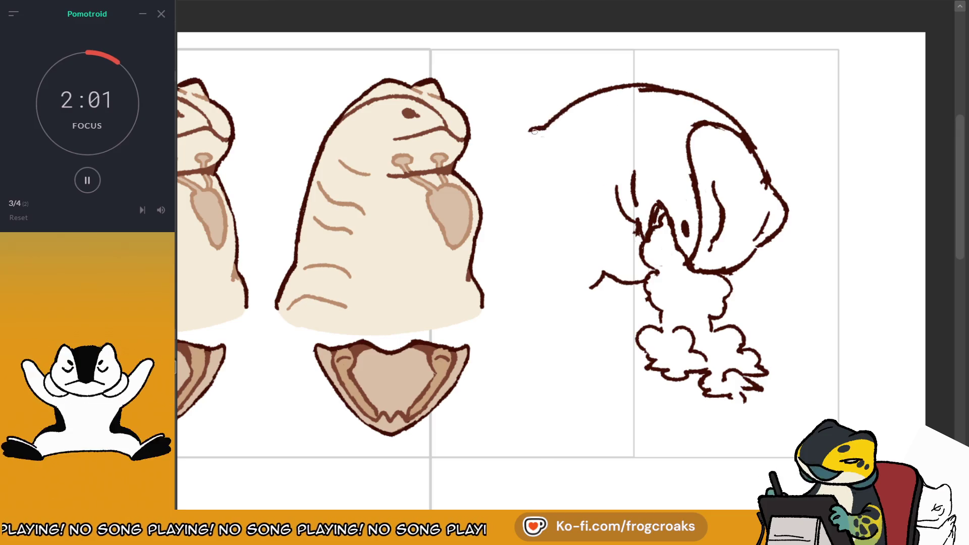
{"action": "key", "text": "ctrl+z"}
{"action": "left_click_drag", "start_coordinate": [656, 86], "coordinate": [530, 117]}
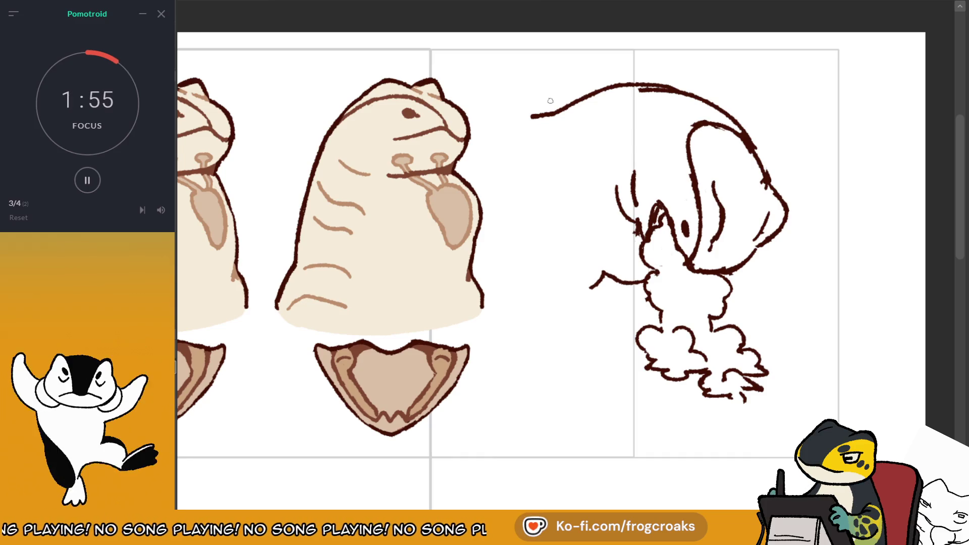
Extend the head arc, add two hair strokes behind it, and nudge the sketch figure upward.
{"action": "key", "text": "m"}
{"action": "left_click_drag", "start_coordinate": [492, 89], "coordinate": [529, 99]}
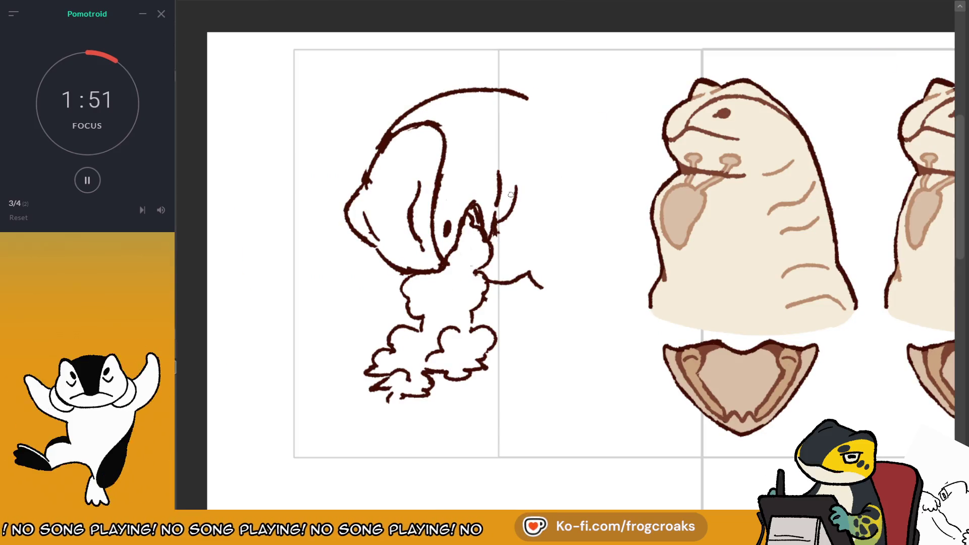
{"action": "left_click_drag", "start_coordinate": [520, 115], "coordinate": [539, 176]}
{"action": "left_click_drag", "start_coordinate": [545, 114], "coordinate": [555, 143]}
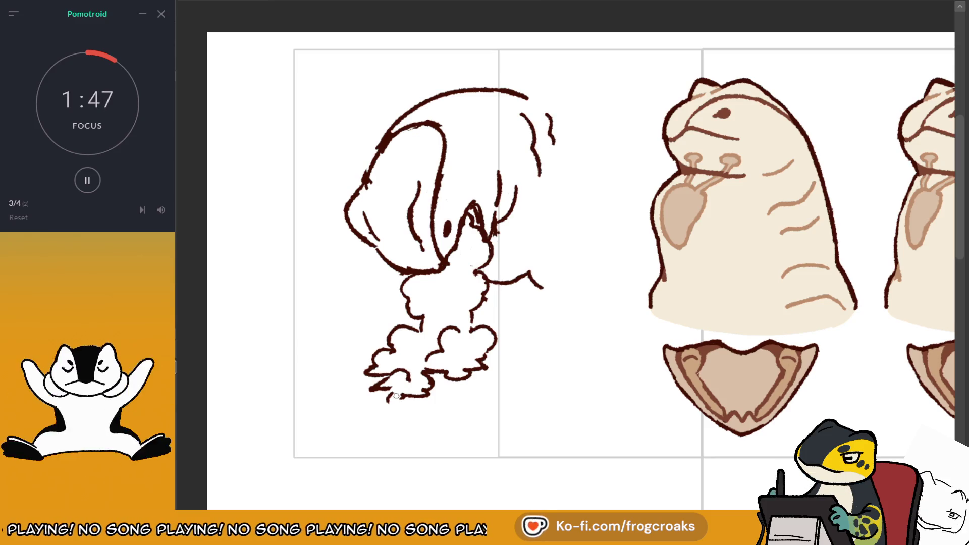
{"action": "left_click_drag", "start_coordinate": [585, 180], "coordinate": [560, 147]}
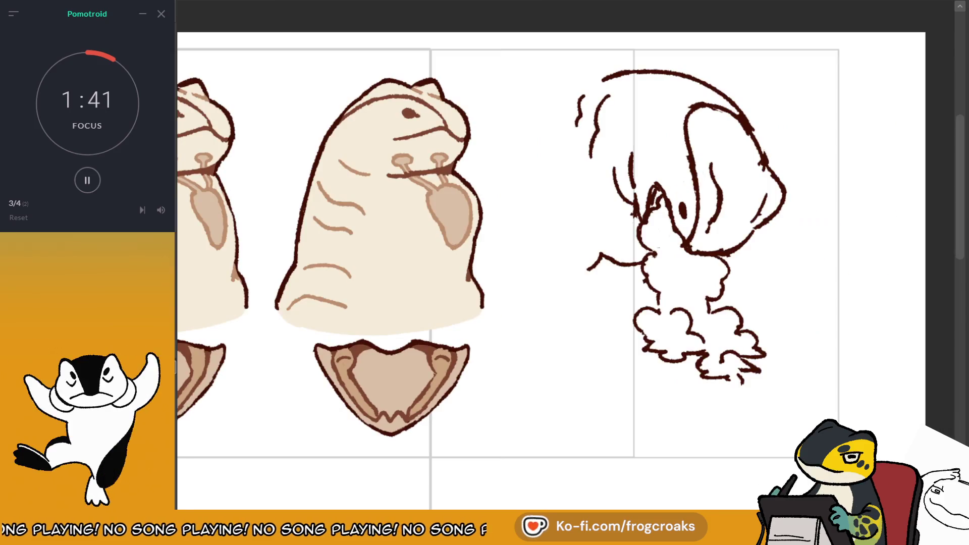
{"action": "key", "text": "m"}
{"action": "left_click_drag", "start_coordinate": [808, 170], "coordinate": [741, 195]}
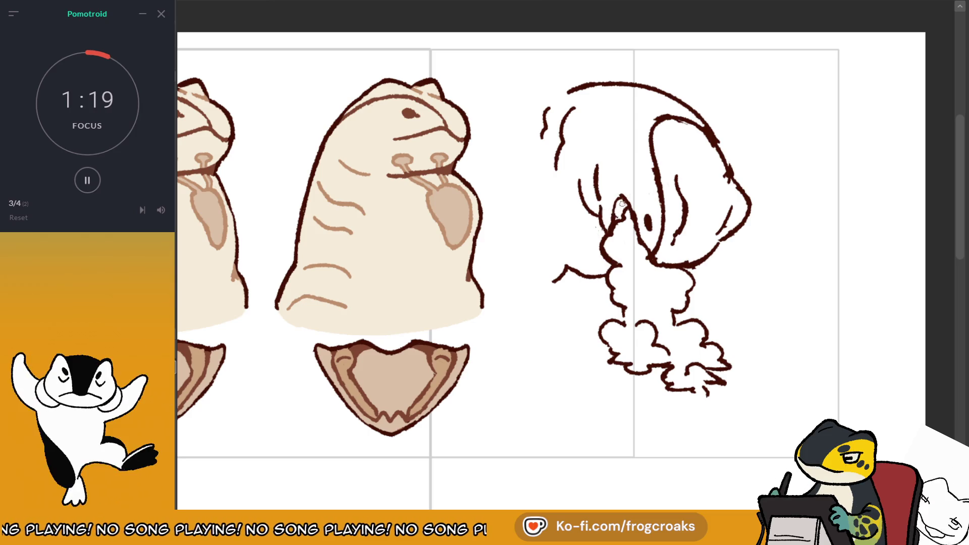
Re-ink the snout's top loop and the head outline darker, checking it in the mirrored view.
{"action": "left_click_drag", "start_coordinate": [630, 206], "coordinate": [615, 207]}
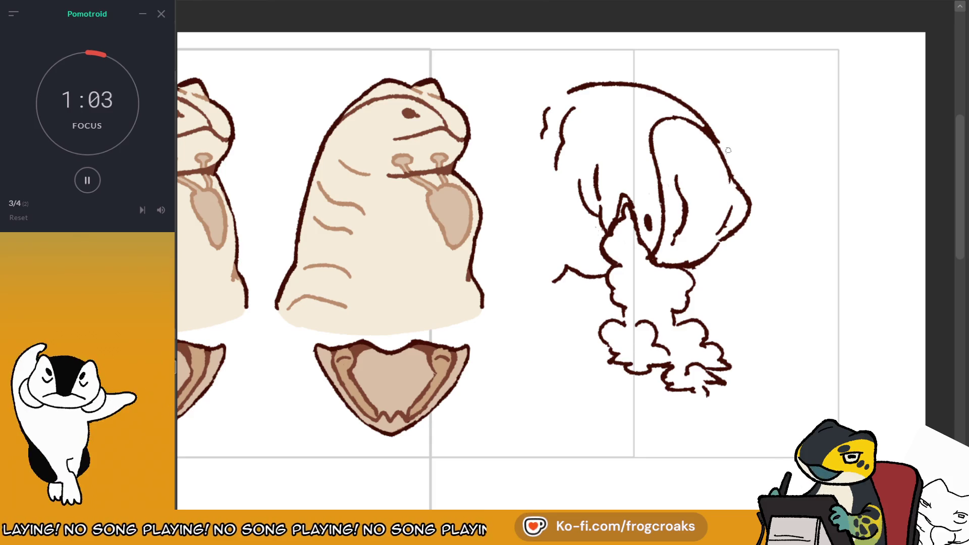
{"action": "left_click_drag", "start_coordinate": [713, 132], "coordinate": [732, 170]}
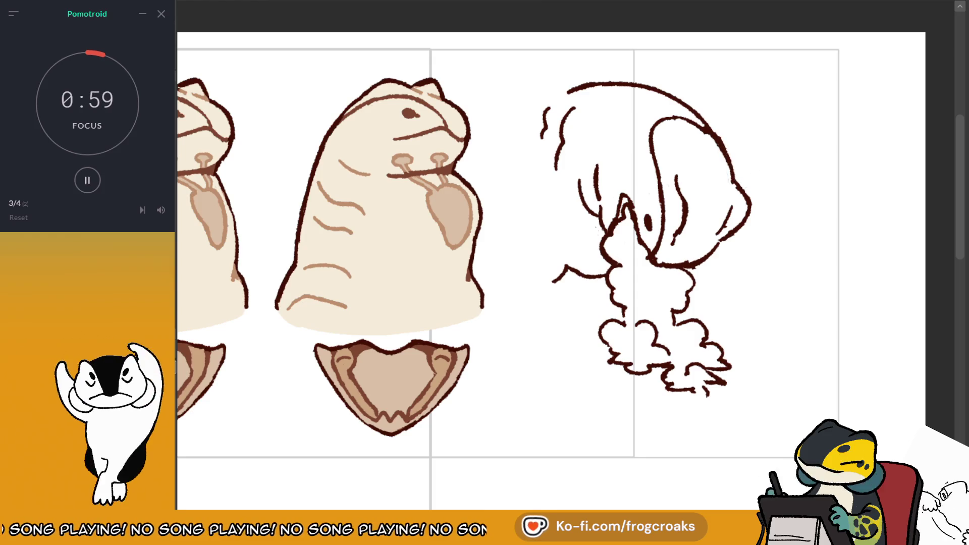
{"action": "key", "text": "m"}
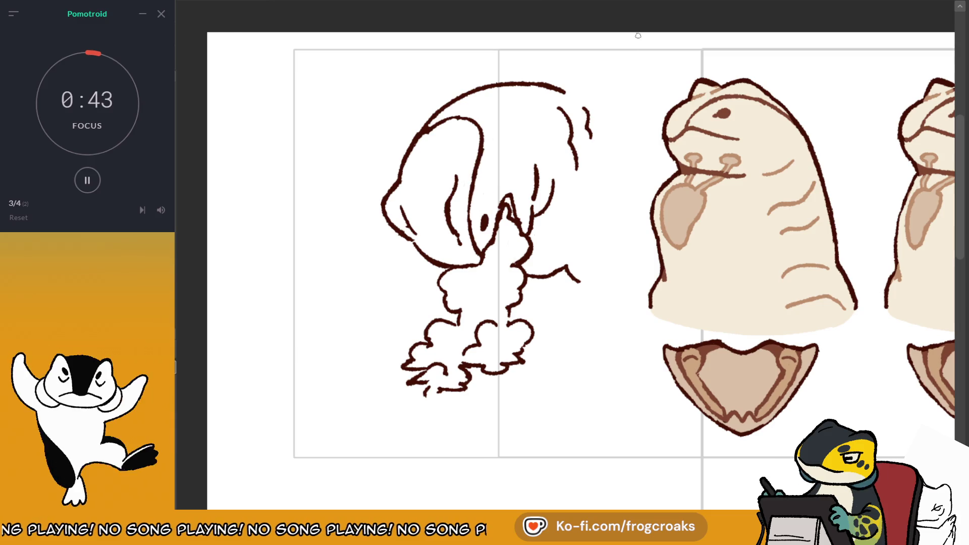
{"action": "key", "text": "m"}
Add a short stroke on the lower sketch and a short curve left of the head.
{"action": "left_click_drag", "start_coordinate": [578, 278], "coordinate": [563, 290]}
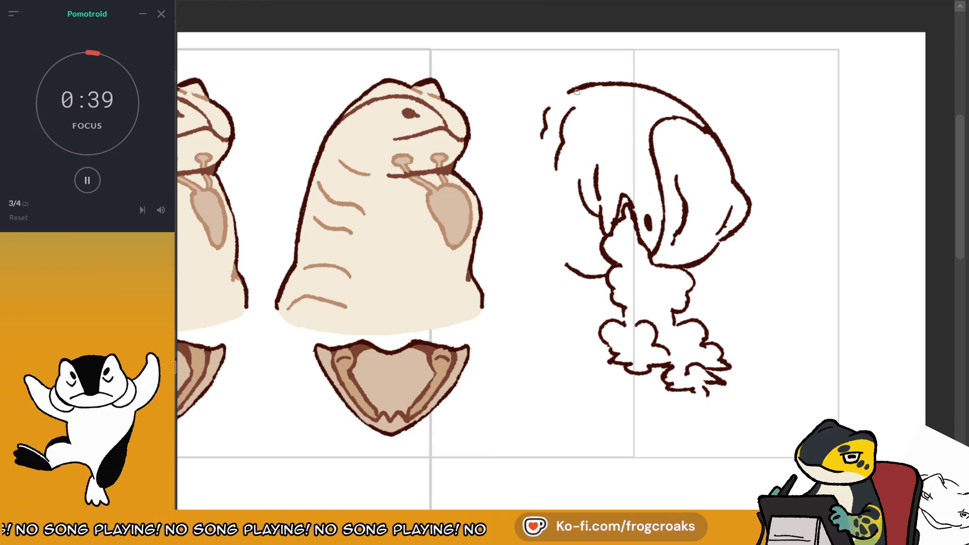
{"action": "left_click", "coordinate": [383, 5]}
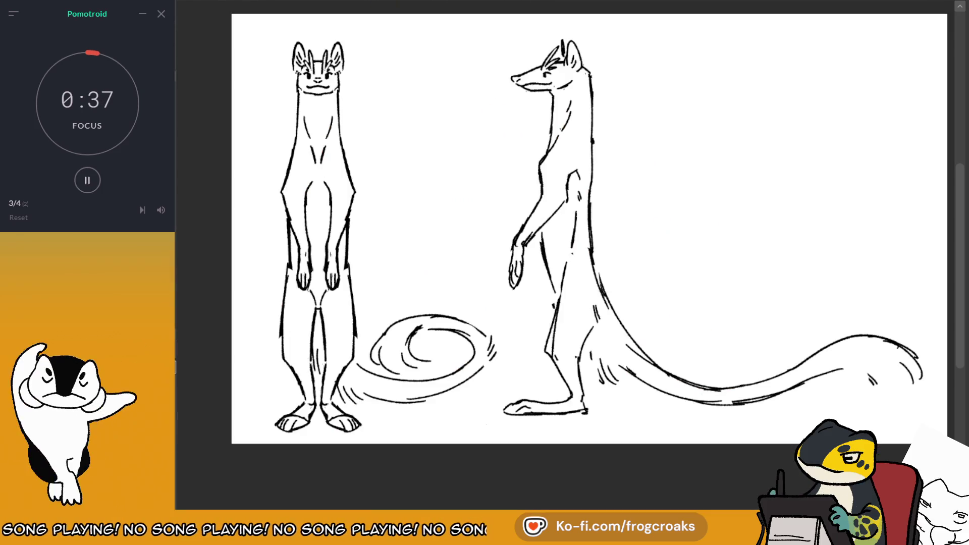
{"action": "key", "text": "ctrl+Tab"}
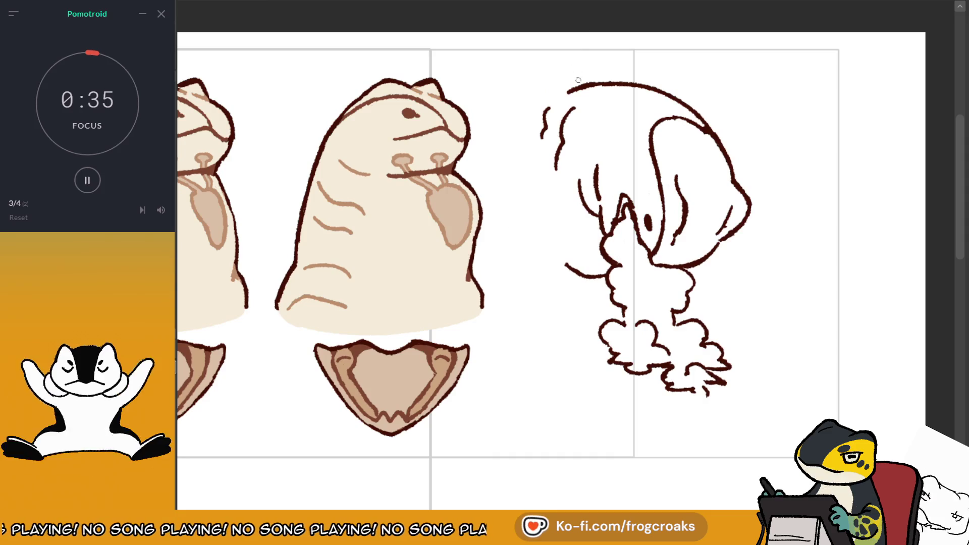
{"action": "left_click_drag", "start_coordinate": [543, 106], "coordinate": [533, 142]}
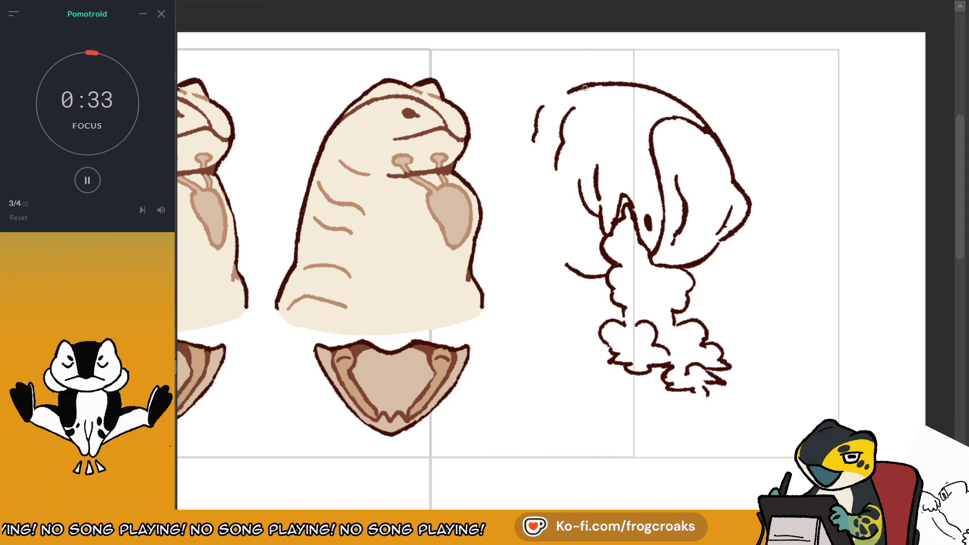
{"action": "key", "text": "ctrl+z"}
{"action": "left_click_drag", "start_coordinate": [549, 109], "coordinate": [534, 148]}
{"action": "mouse_move", "coordinate": [601, 88]}
{"action": "left_mouse_down"}
{"action": "mouse_move", "coordinate": [585, 106]}
{"action": "mouse_move", "coordinate": [546, 102]}
{"action": "mouse_move", "coordinate": [535, 152]}
{"action": "left_mouse_up"}
{"action": "key", "text": "ctrl+z"}
{"action": "key", "text": "ctrl+z"}
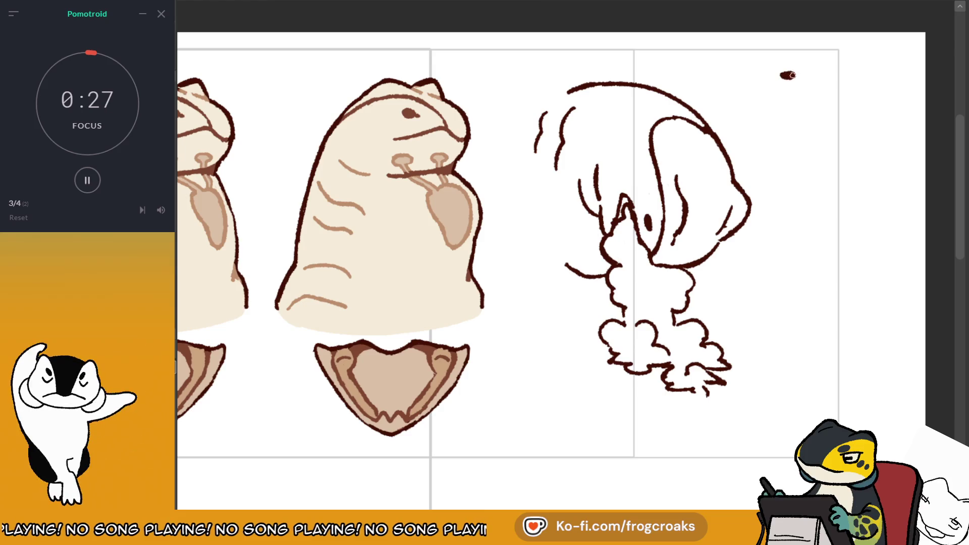
{"action": "mouse_move", "coordinate": [807, 80]}
{"action": "left_mouse_down"}
{"action": "mouse_move", "coordinate": [789, 96]}
{"action": "mouse_move", "coordinate": [795, 113]}
{"action": "left_mouse_up"}
{"action": "key", "text": "ctrl+z"}
{"action": "key", "text": "ctrl+z"}
{"action": "mouse_move", "coordinate": [813, 80]}
{"action": "left_mouse_down"}
{"action": "mouse_move", "coordinate": [796, 110]}
{"action": "mouse_move", "coordinate": [805, 152]}
{"action": "left_mouse_up"}
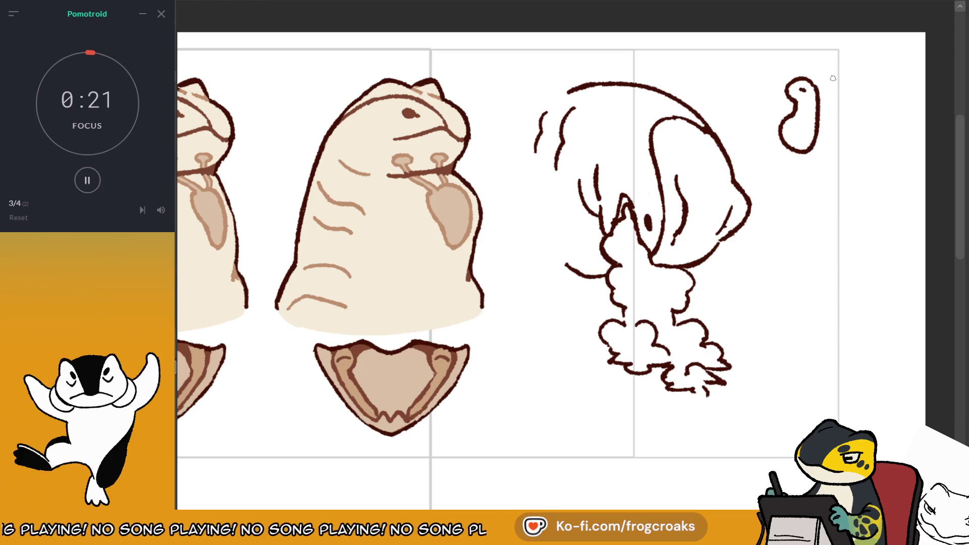
{"action": "left_click_drag", "start_coordinate": [792, 184], "coordinate": [810, 182]}
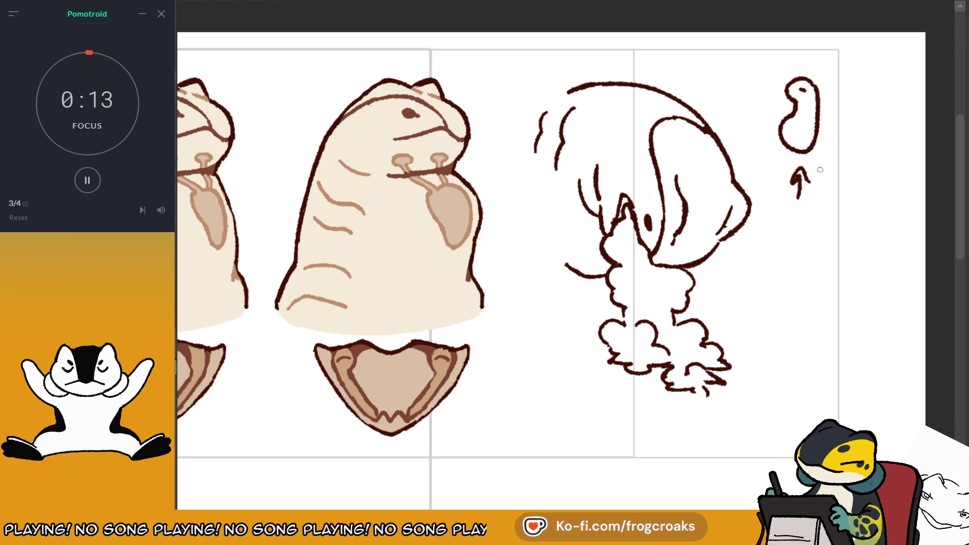
{"action": "key", "text": "ctrl+z"}
{"action": "key", "text": "ctrl+z"}
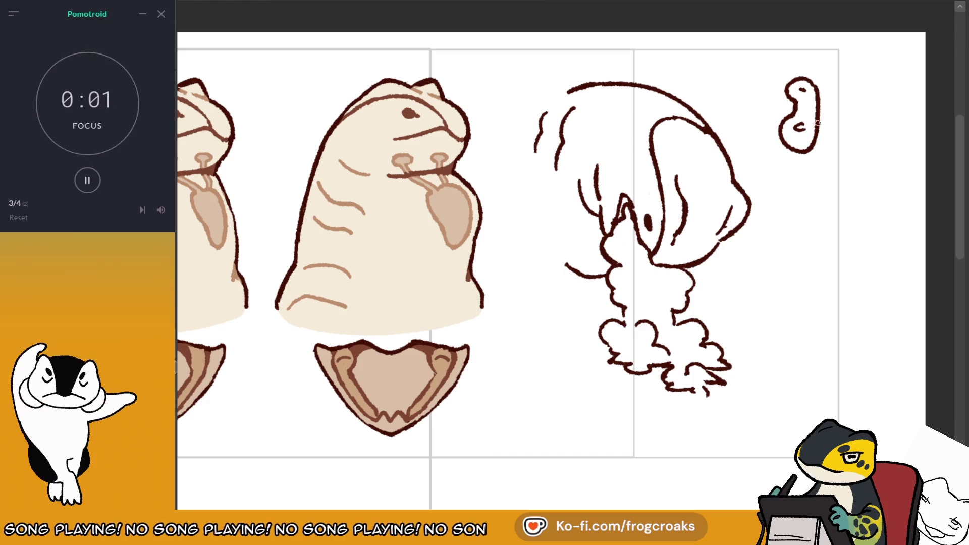
{"action": "key", "text": "ctrl+z"}
{"action": "key", "text": "ctrl+z"}
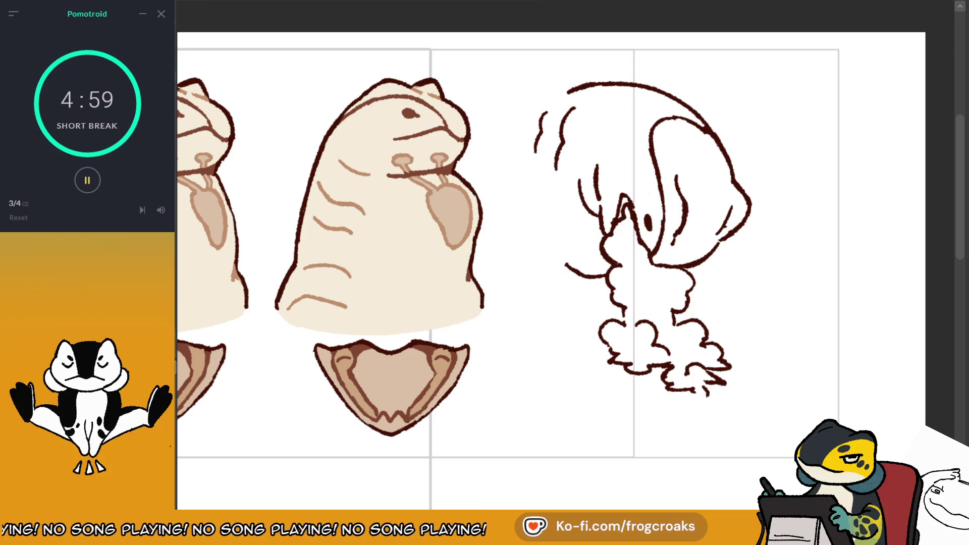
Pause the break timer, erase the loose strands left of the head, and redraw one curved strand.
{"action": "left_click", "coordinate": [87, 180]}
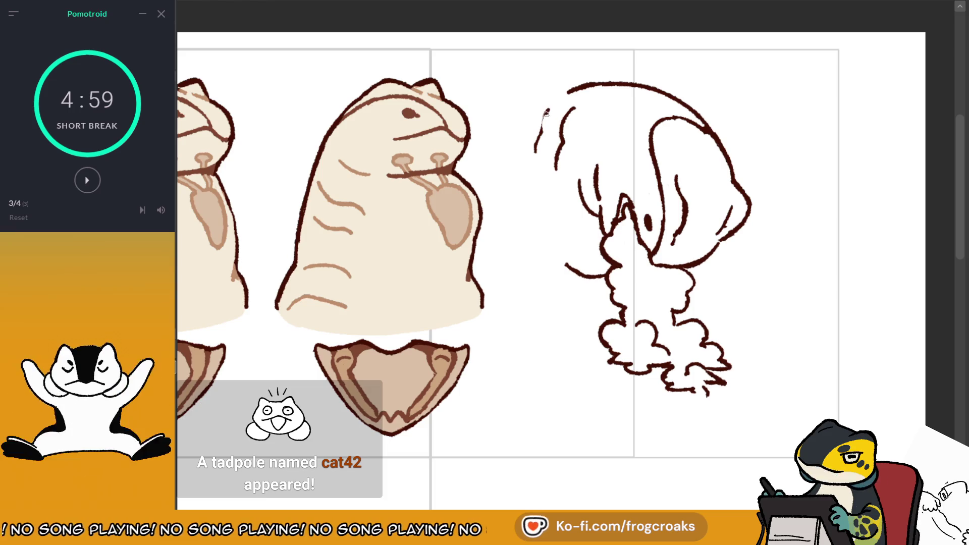
{"action": "key", "text": "e"}
{"action": "mouse_move", "coordinate": [521, 112]}
{"action": "left_mouse_down"}
{"action": "mouse_move", "coordinate": [566, 112]}
{"action": "mouse_move", "coordinate": [550, 161]}
{"action": "left_mouse_up"}
{"action": "key", "text": "ctrl+z"}
{"action": "left_click_drag", "start_coordinate": [566, 106], "coordinate": [550, 159]}
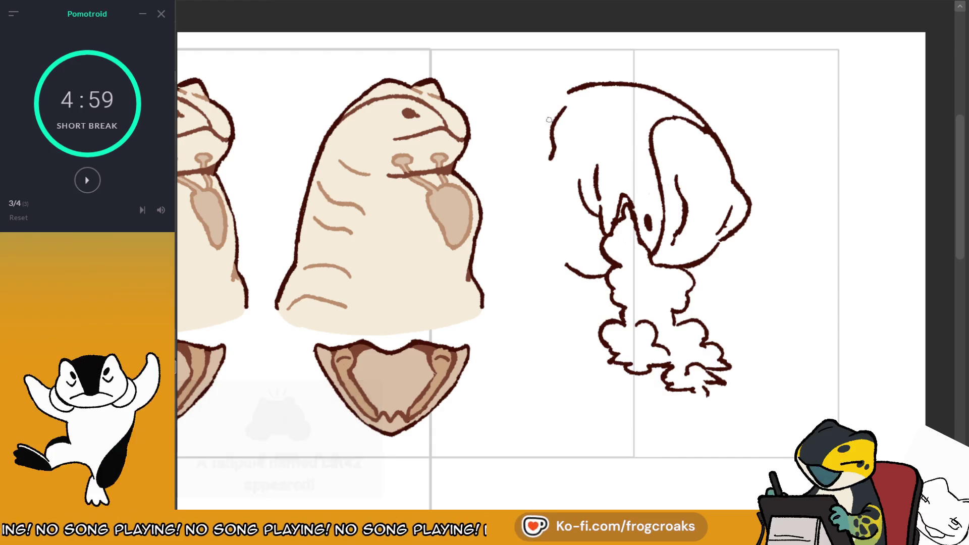
{"action": "left_click_drag", "start_coordinate": [543, 110], "coordinate": [534, 148]}
{"action": "key", "text": "ctrl+z"}
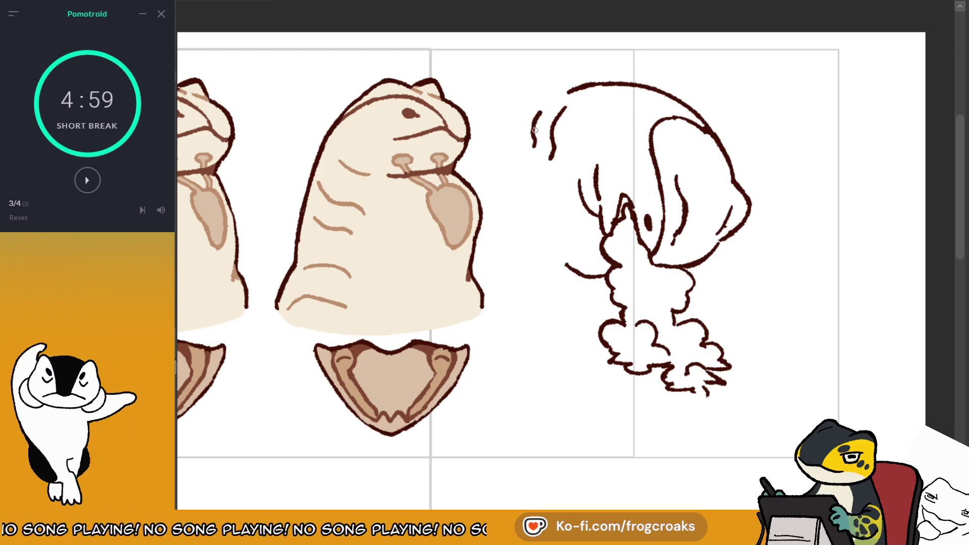
Sketch a tiny standing creature at top right with two feet, a curled arm and an eye, then start another below.
{"action": "mouse_move", "coordinate": [816, 72]}
{"action": "left_mouse_down"}
{"action": "mouse_move", "coordinate": [798, 93]}
{"action": "mouse_move", "coordinate": [799, 130]}
{"action": "mouse_move", "coordinate": [801, 83]}
{"action": "mouse_move", "coordinate": [806, 109]}
{"action": "left_mouse_up"}
{"action": "key", "text": "ctrl+z"}
{"action": "key", "text": "ctrl+z"}
{"action": "key", "text": "ctrl+z"}
{"action": "left_click_drag", "start_coordinate": [822, 70], "coordinate": [805, 112]}
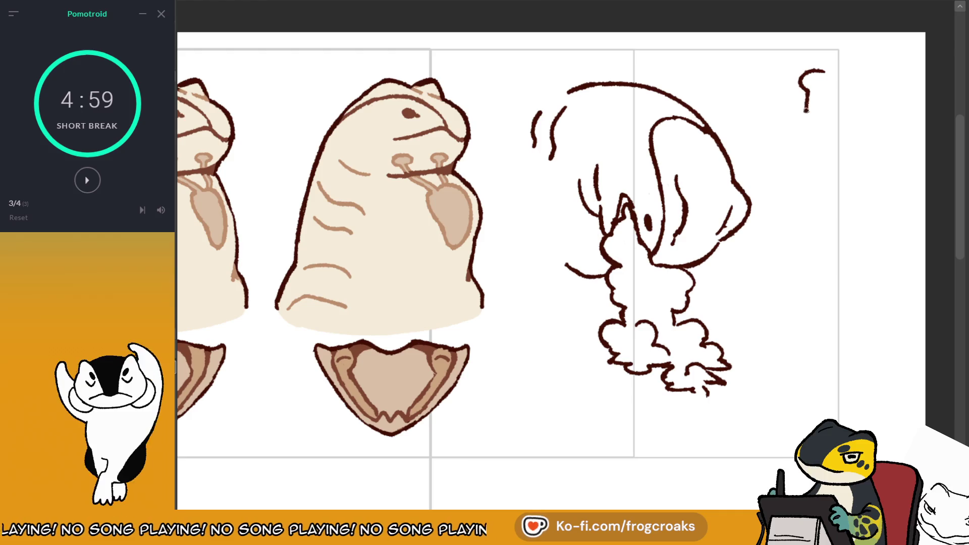
{"action": "mouse_move", "coordinate": [825, 71]}
{"action": "left_mouse_down"}
{"action": "mouse_move", "coordinate": [834, 117]}
{"action": "mouse_move", "coordinate": [814, 145]}
{"action": "left_mouse_up"}
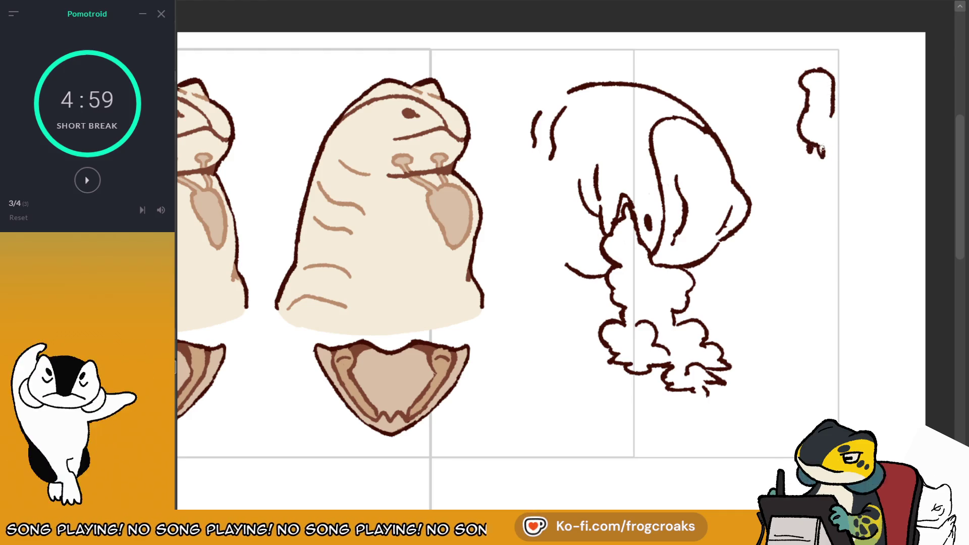
{"action": "left_click_drag", "start_coordinate": [818, 147], "coordinate": [825, 162]}
{"action": "left_click_drag", "start_coordinate": [810, 146], "coordinate": [813, 159]}
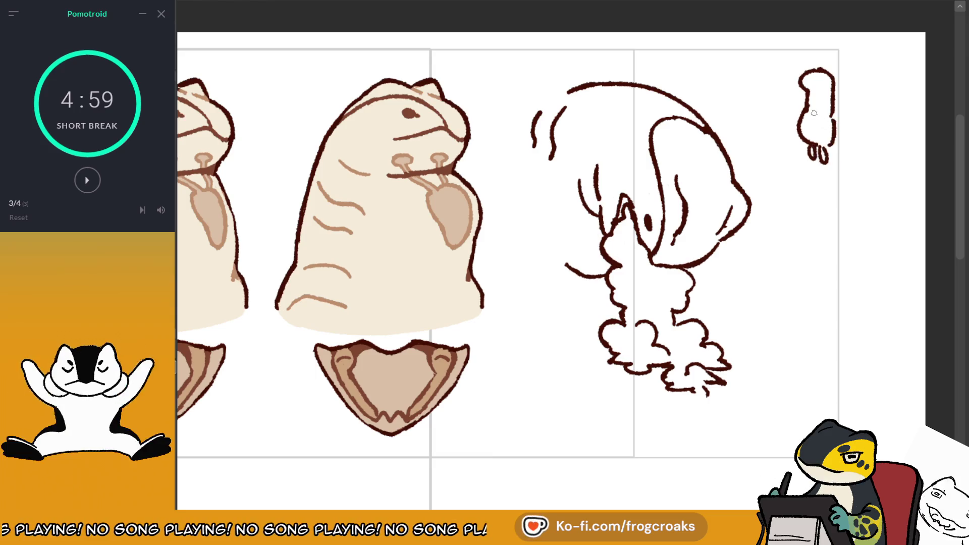
{"action": "left_click_drag", "start_coordinate": [816, 117], "coordinate": [813, 125]}
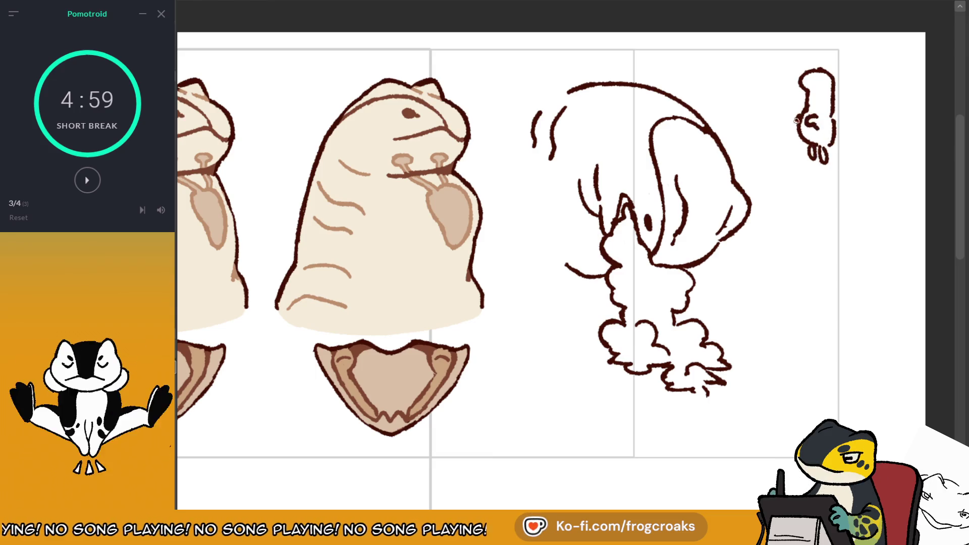
{"action": "left_click_drag", "start_coordinate": [814, 78], "coordinate": [819, 80]}
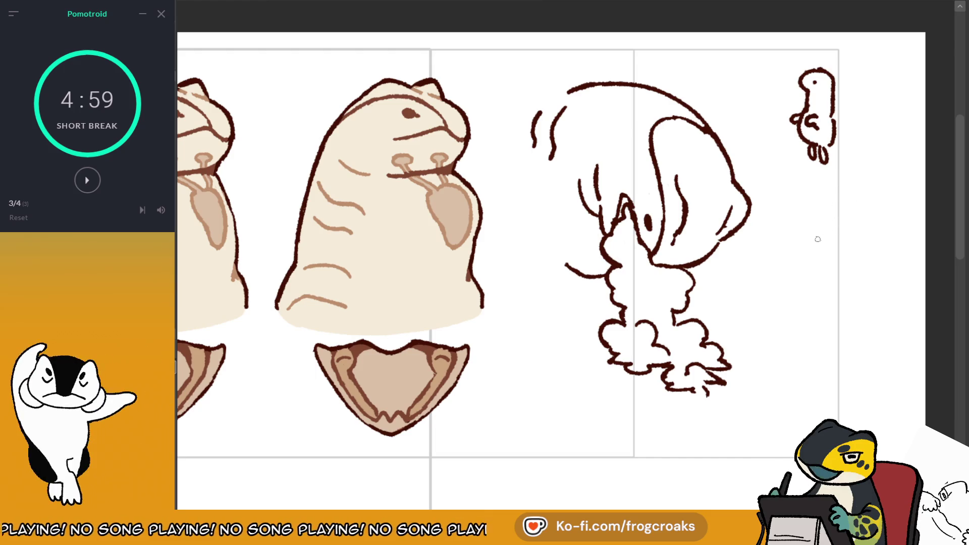
{"action": "left_click_drag", "start_coordinate": [818, 230], "coordinate": [840, 265]}
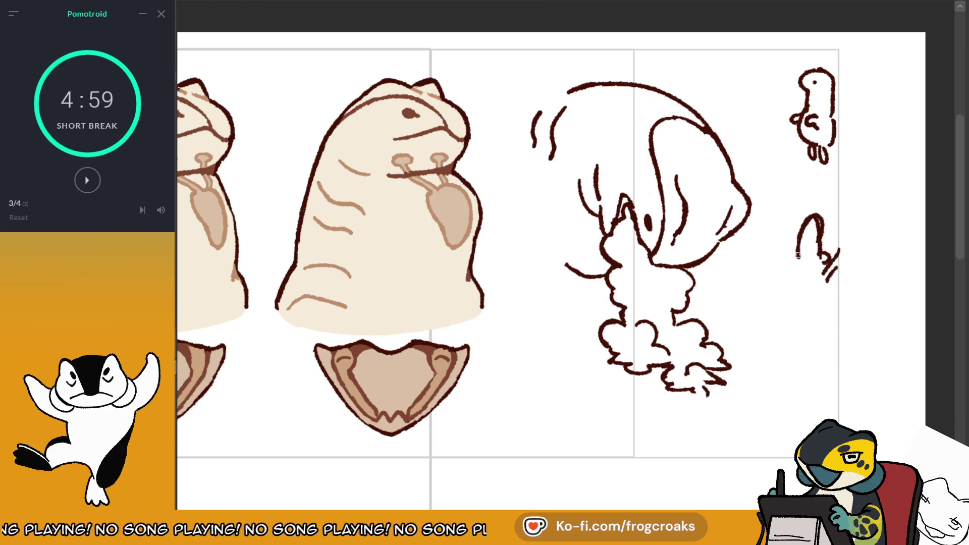
Give the second thumbnail body lines, an eye dot and two motion strokes, then draw the long-eared head's snout.
{"action": "left_click_drag", "start_coordinate": [827, 268], "coordinate": [810, 299]}
{"action": "mouse_move", "coordinate": [796, 261]}
{"action": "left_mouse_down"}
{"action": "mouse_move", "coordinate": [808, 302]}
{"action": "mouse_move", "coordinate": [778, 302]}
{"action": "mouse_move", "coordinate": [799, 317]}
{"action": "left_mouse_up"}
{"action": "left_click", "coordinate": [813, 234]}
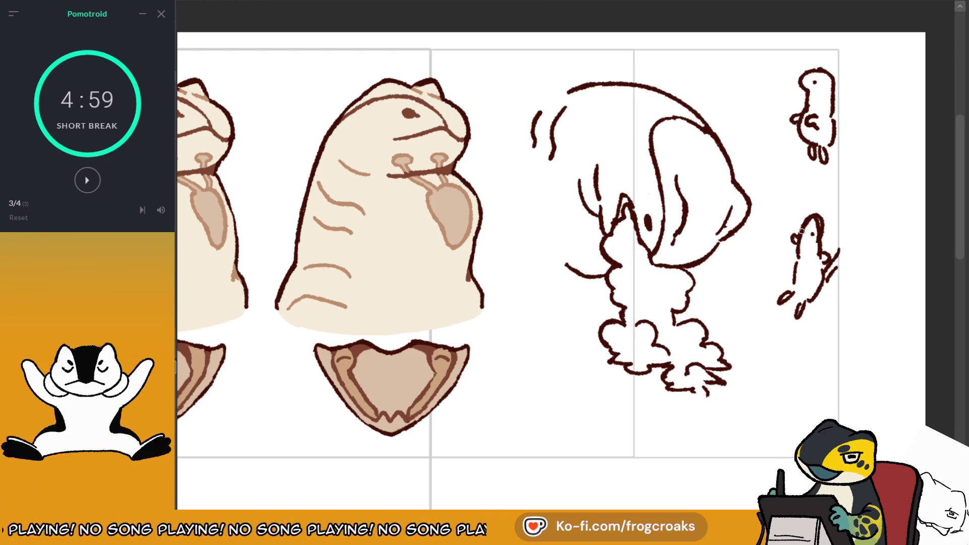
{"action": "left_click_drag", "start_coordinate": [790, 230], "coordinate": [780, 247]}
{"action": "left_click_drag", "start_coordinate": [788, 240], "coordinate": [782, 256]}
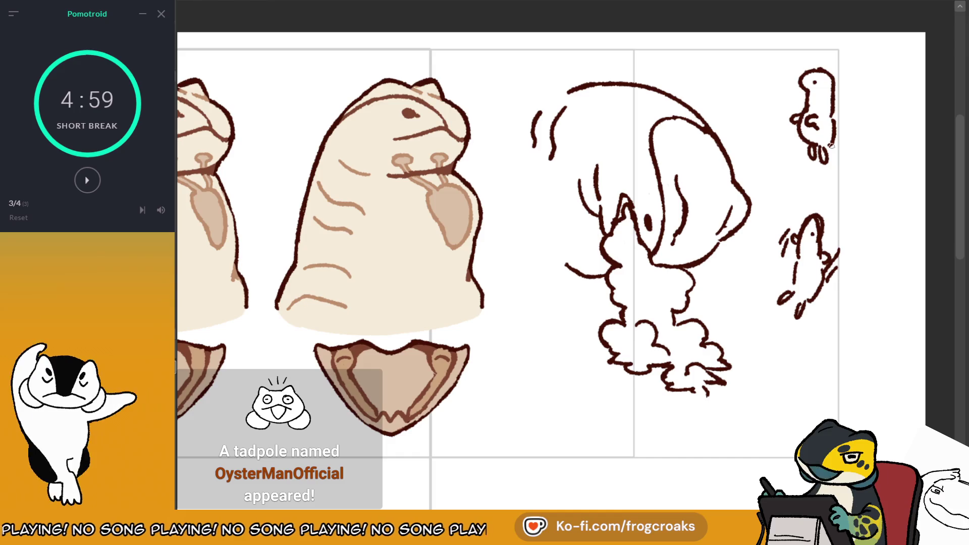
{"action": "mouse_move", "coordinate": [837, 358]}
{"action": "left_mouse_down"}
{"action": "mouse_move", "coordinate": [782, 385]}
{"action": "mouse_move", "coordinate": [784, 408]}
{"action": "mouse_move", "coordinate": [800, 393]}
{"action": "mouse_move", "coordinate": [872, 386]}
{"action": "mouse_move", "coordinate": [908, 344]}
{"action": "mouse_move", "coordinate": [851, 360]}
{"action": "mouse_move", "coordinate": [867, 365]}
{"action": "mouse_move", "coordinate": [800, 413]}
{"action": "left_mouse_up"}
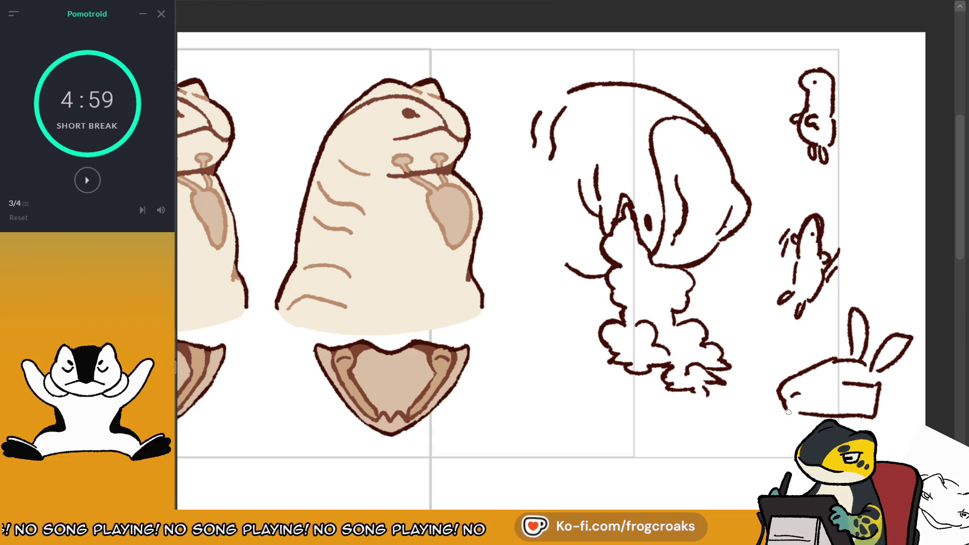
Replace the leg strokes with left and right neck lines running far down the page below the long-eared head.
{"action": "left_click_drag", "start_coordinate": [885, 377], "coordinate": [902, 469]}
{"action": "left_click_drag", "start_coordinate": [831, 419], "coordinate": [831, 457]}
{"action": "scroll", "coordinate": [874, 358], "scroll_direction": "down", "scroll_amount": 3}
{"action": "key", "text": "ctrl+z"}
{"action": "key", "text": "ctrl+z"}
{"action": "left_click_drag", "start_coordinate": [888, 284], "coordinate": [898, 327]}
{"action": "left_click_drag", "start_coordinate": [840, 341], "coordinate": [847, 388]}
{"action": "left_click_drag", "start_coordinate": [906, 339], "coordinate": [920, 348]}
{"action": "mouse_move", "coordinate": [841, 359]}
{"action": "left_mouse_down"}
{"action": "mouse_move", "coordinate": [847, 427]}
{"action": "mouse_move", "coordinate": [899, 323]}
{"action": "mouse_move", "coordinate": [913, 353]}
{"action": "mouse_move", "coordinate": [841, 315]}
{"action": "left_mouse_up"}
{"action": "key", "text": "ctrl+z"}
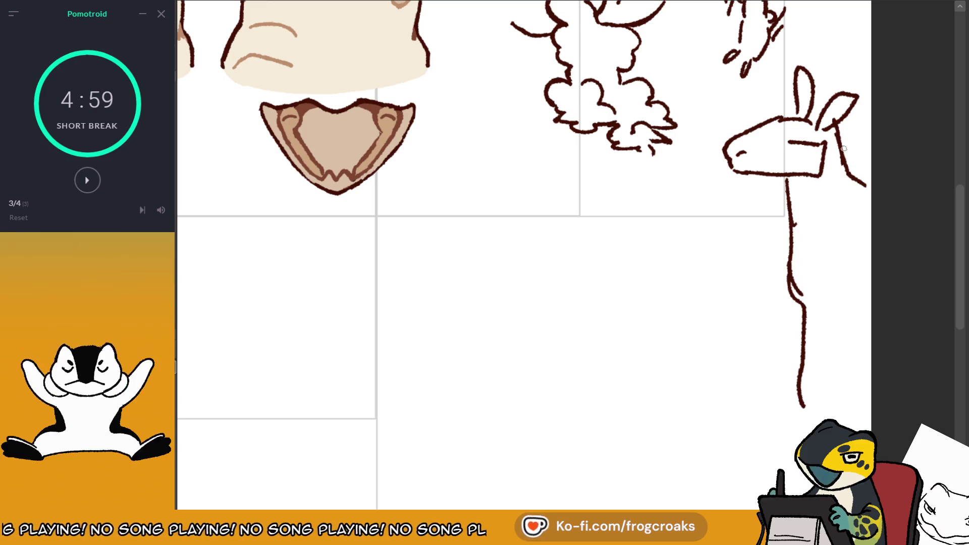
{"action": "scroll", "coordinate": [704, 366], "scroll_direction": "down", "scroll_amount": 3}
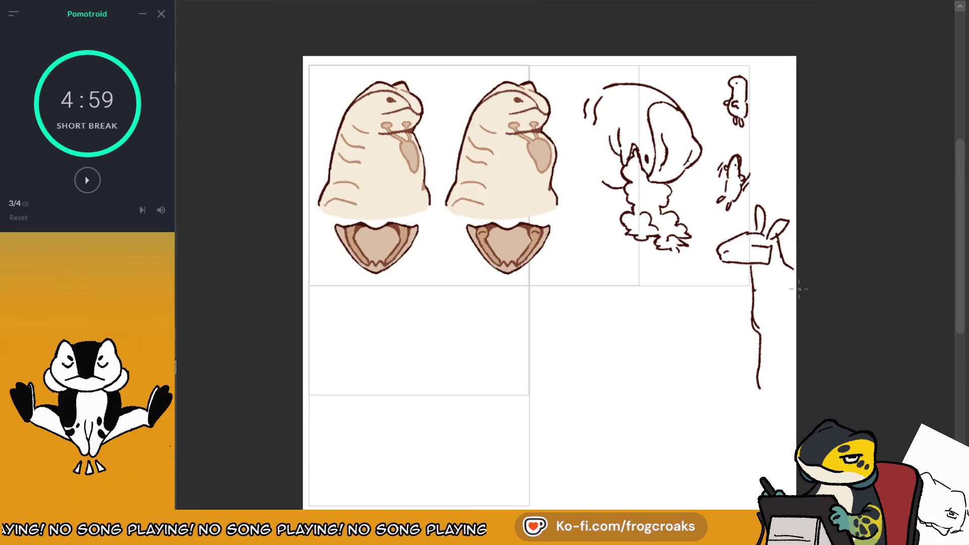
Zoom the canvas in slightly and bring up the baby bird reference photo.
{"action": "scroll", "coordinate": [837, 229], "scroll_direction": "up", "scroll_amount": 1}
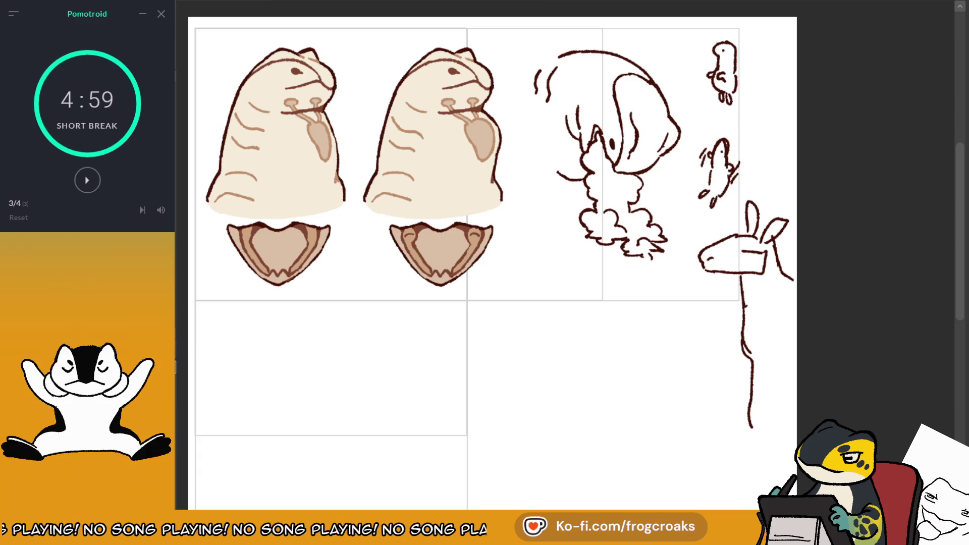
{"action": "key", "text": "ctrl+Tab"}
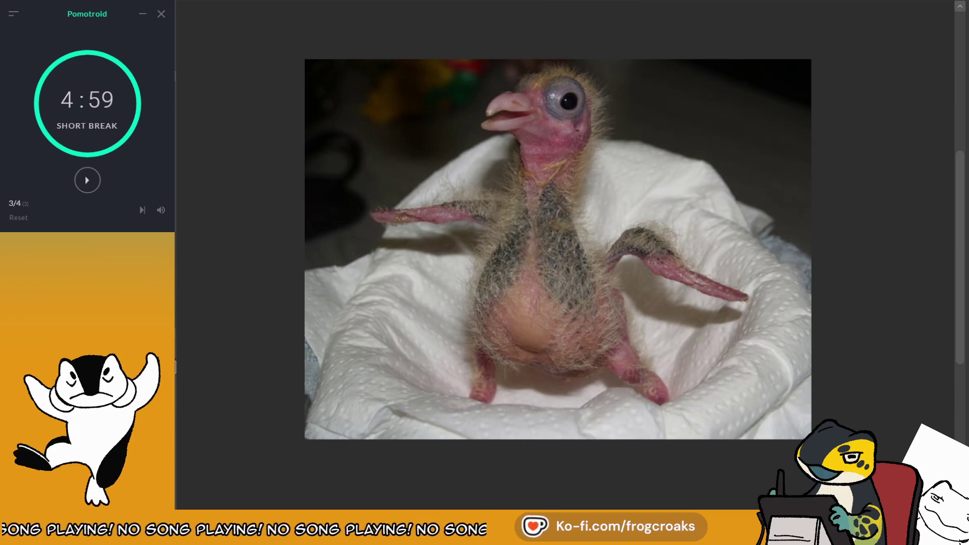
Enlarge the baby bird photo, then restart the Pomotroid break timer back on the sketch sheet.
{"action": "key", "text": "ctrl+plus"}
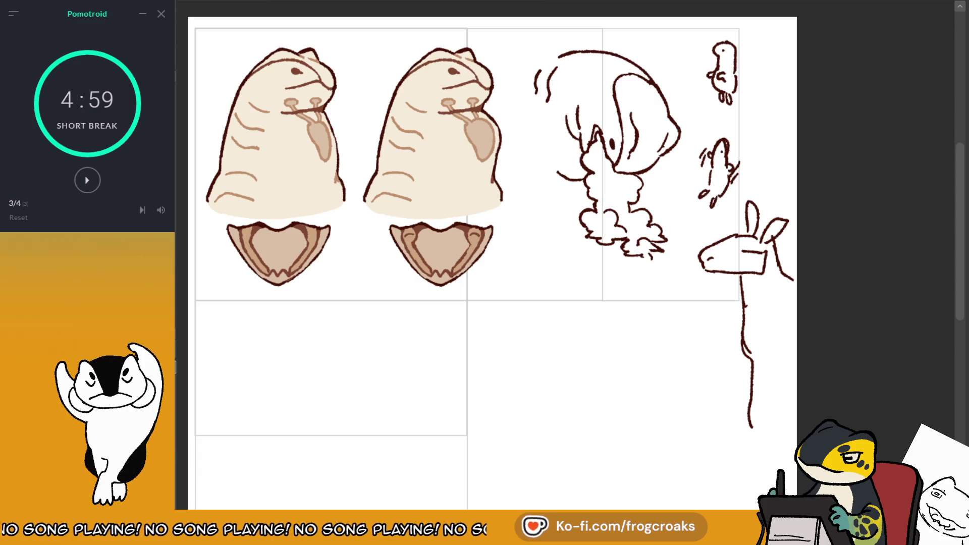
{"action": "left_click", "coordinate": [83, 186]}
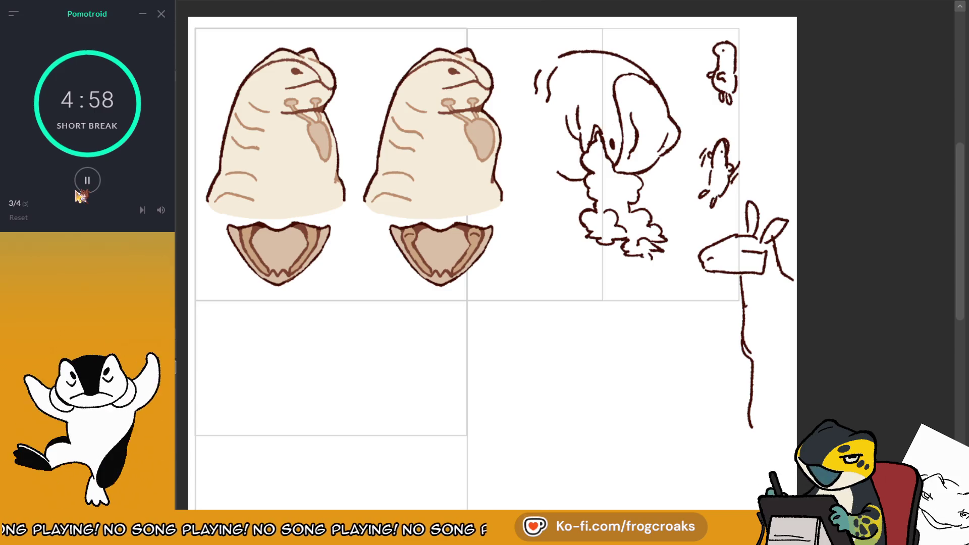